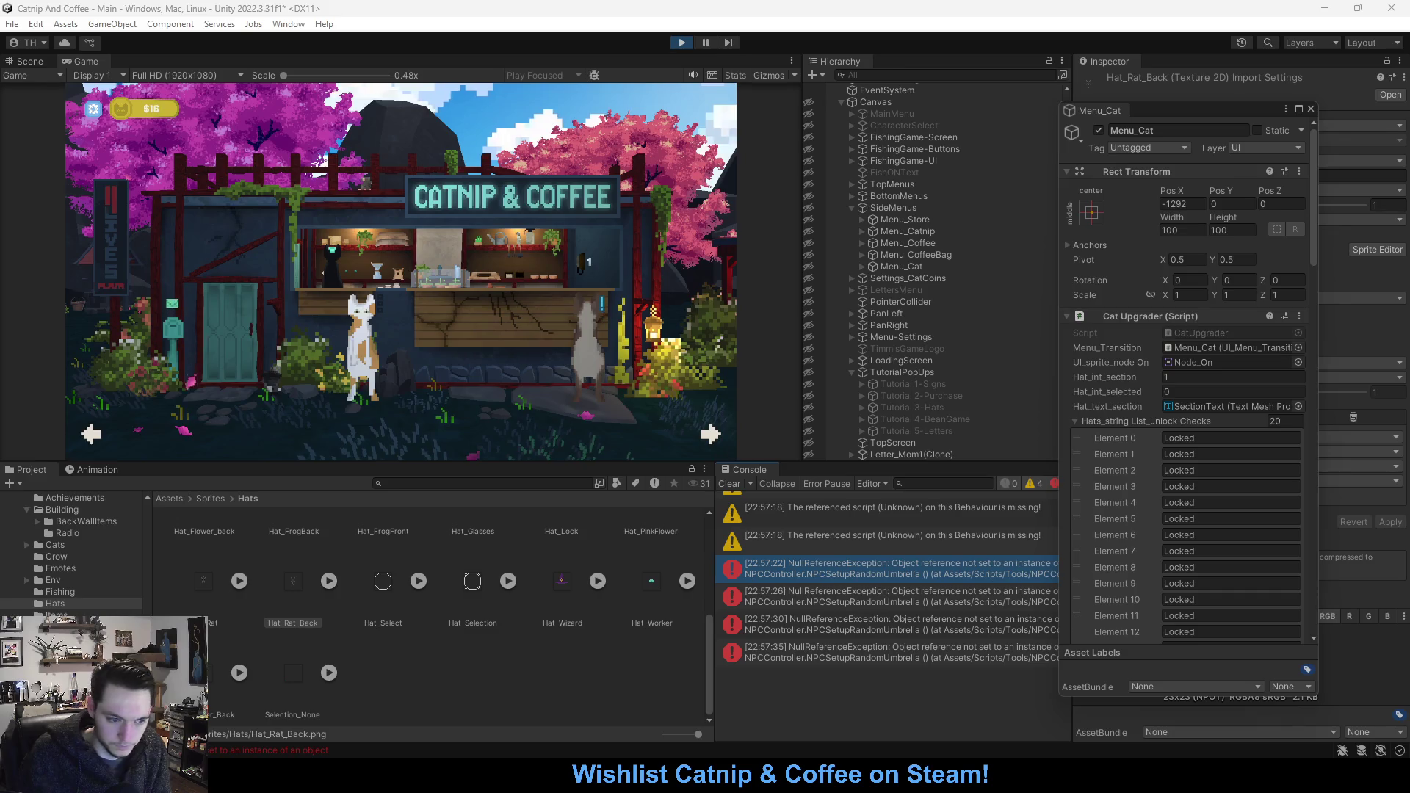
Exit play mode to return the editor to the 'Choose your cat' screen
click(681, 42)
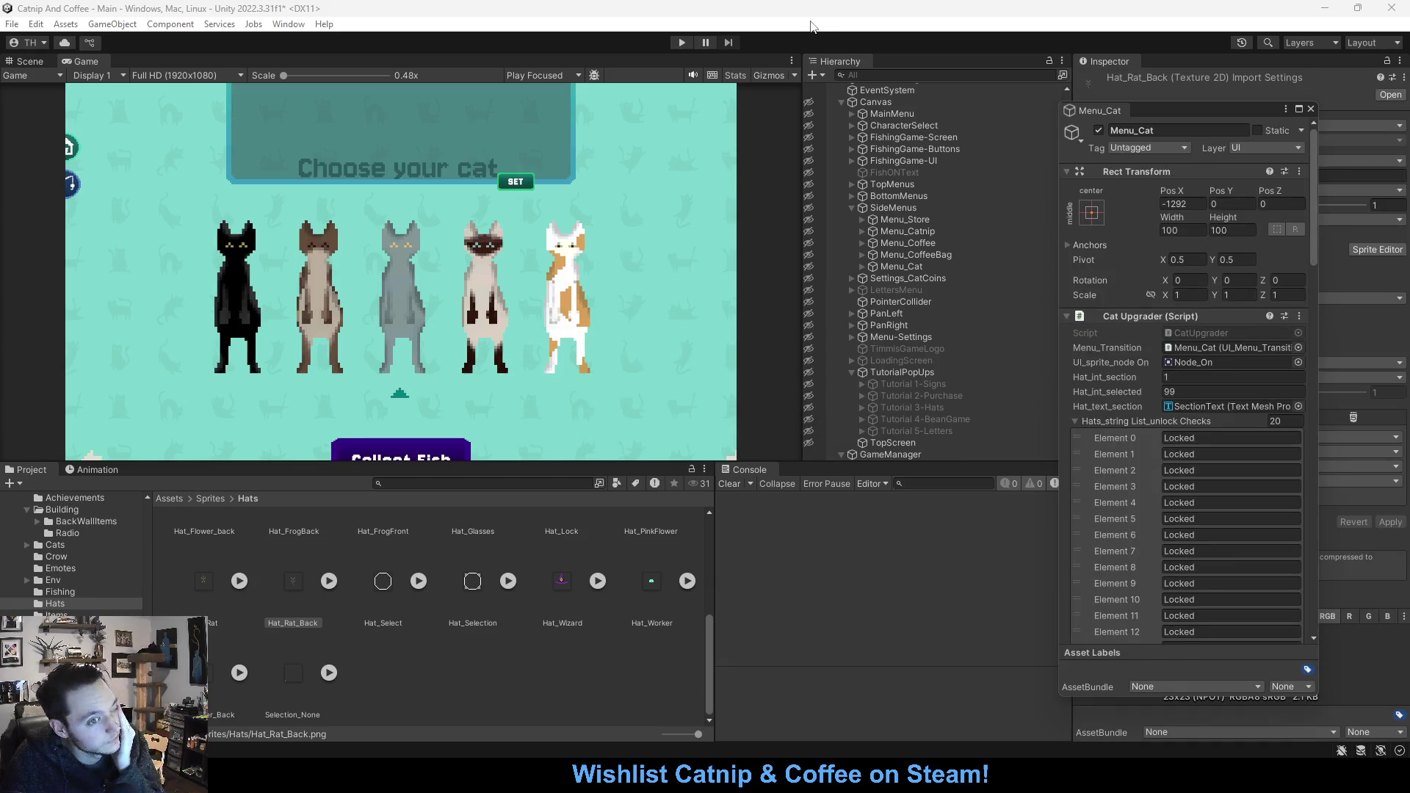
Run the game, trace the Null console message to GameManager.Start, then restart play mode
click(682, 42)
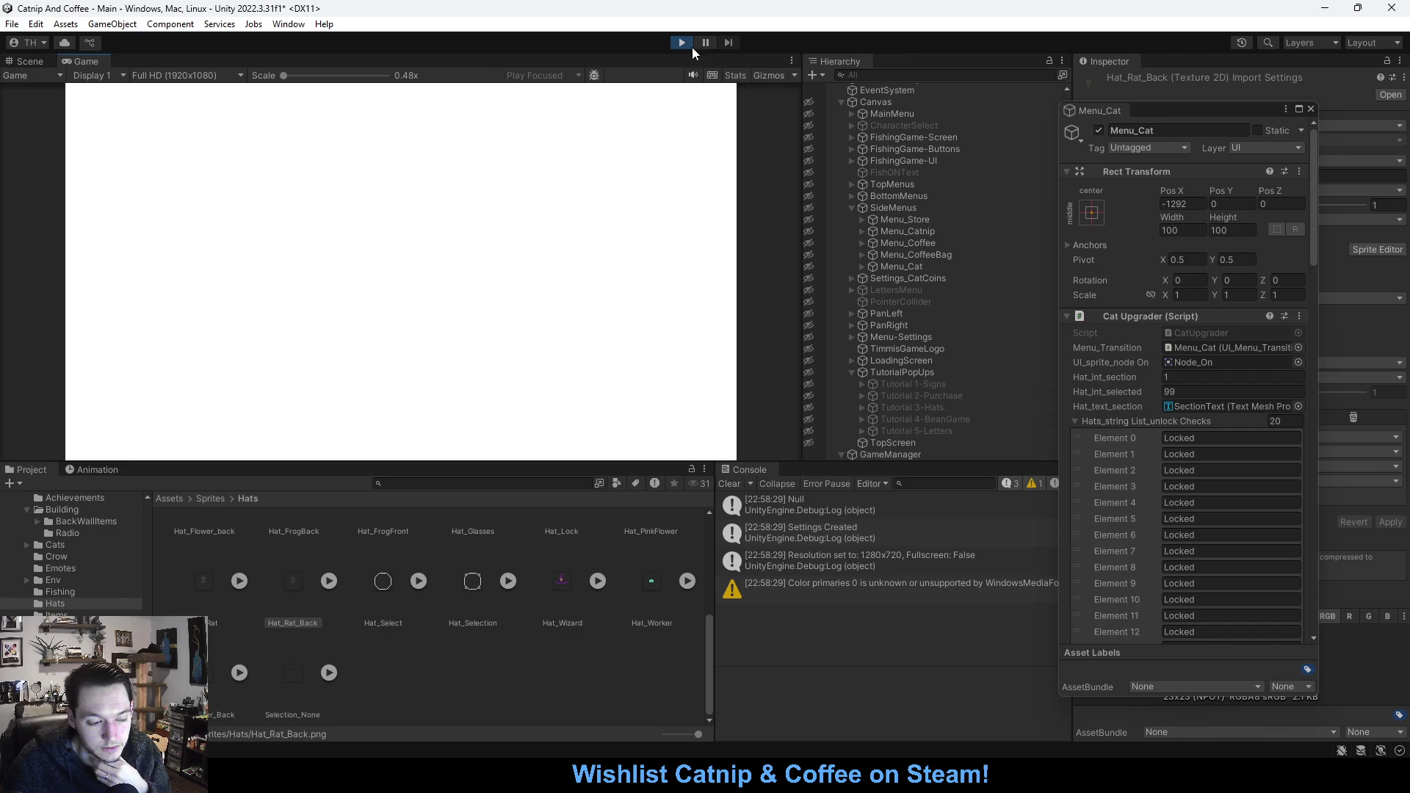
click(813, 513)
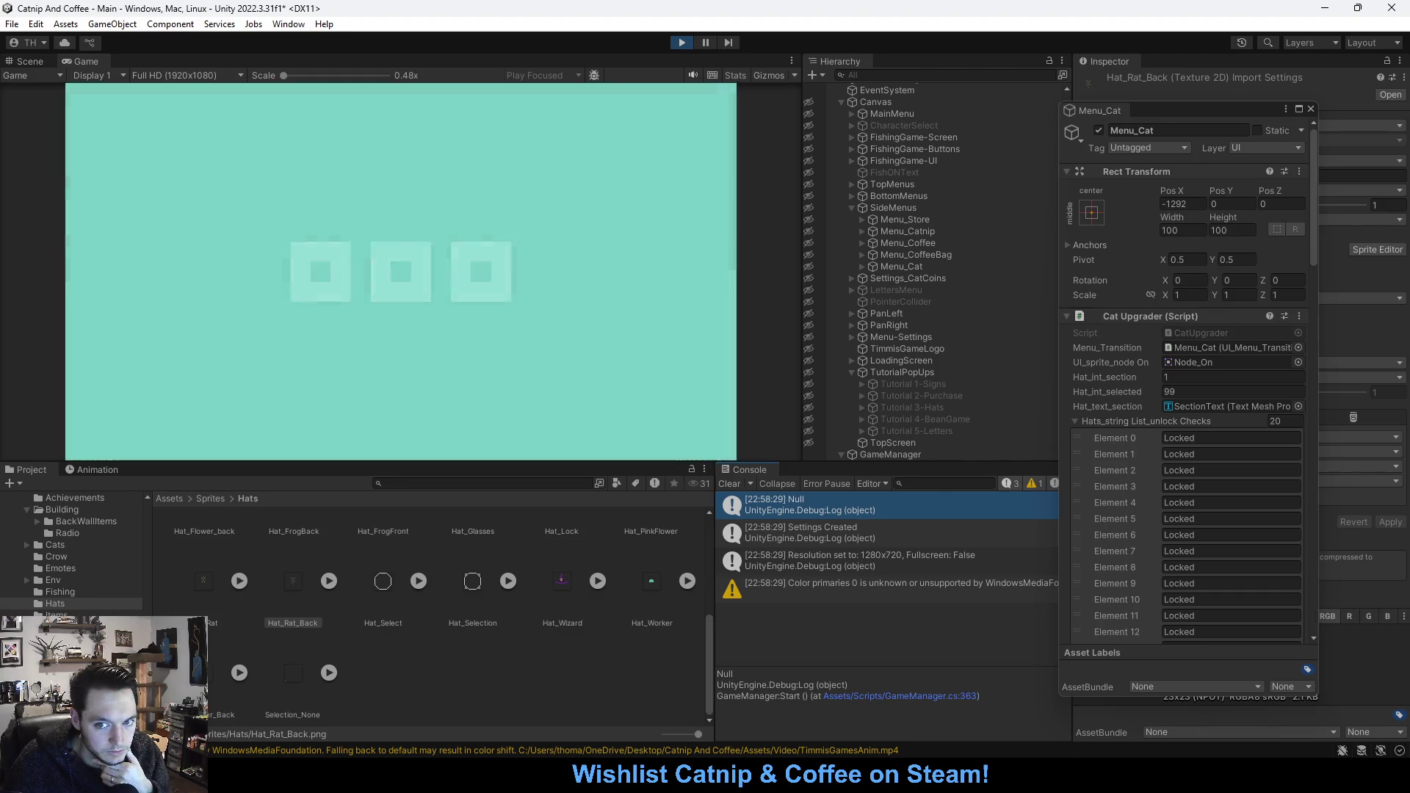
click(682, 42)
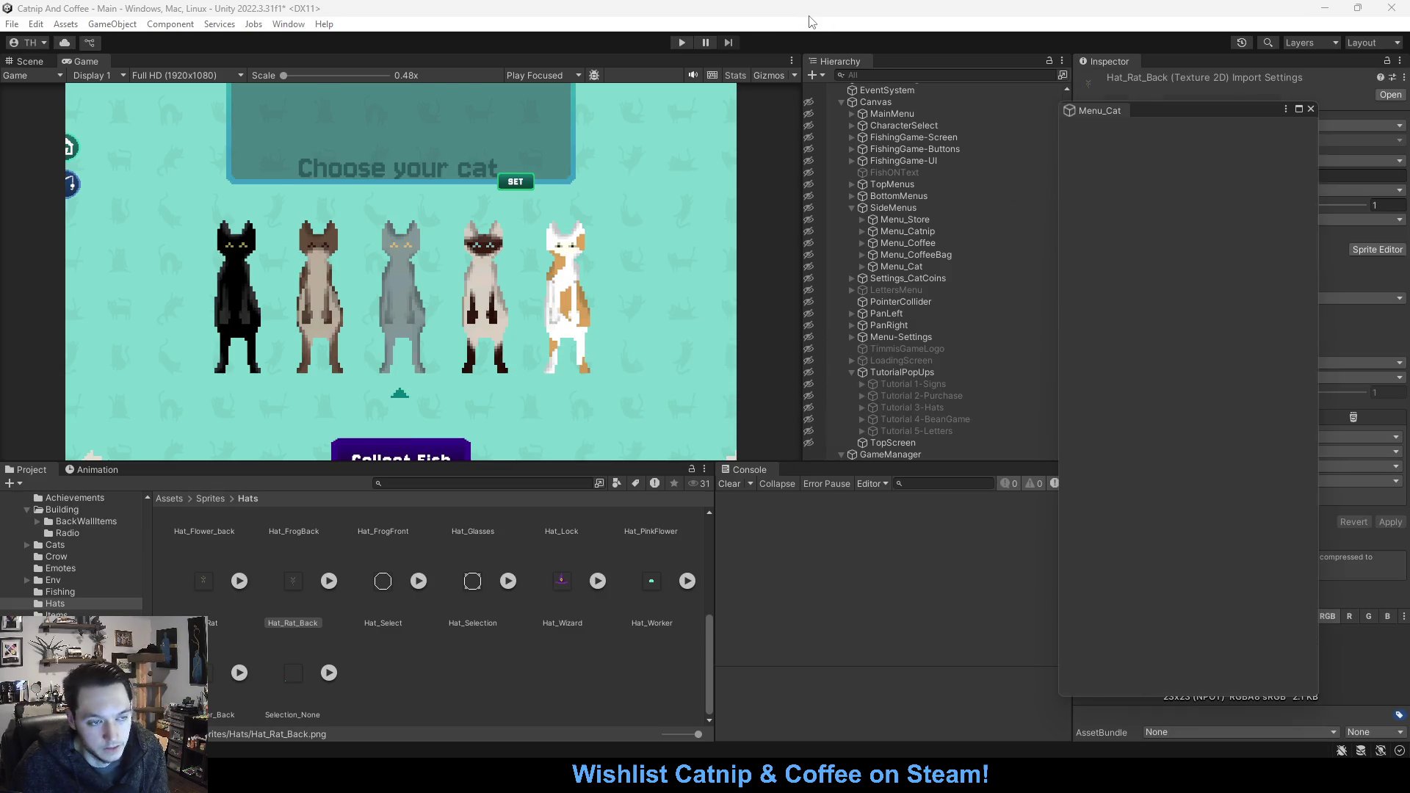
click(691, 41)
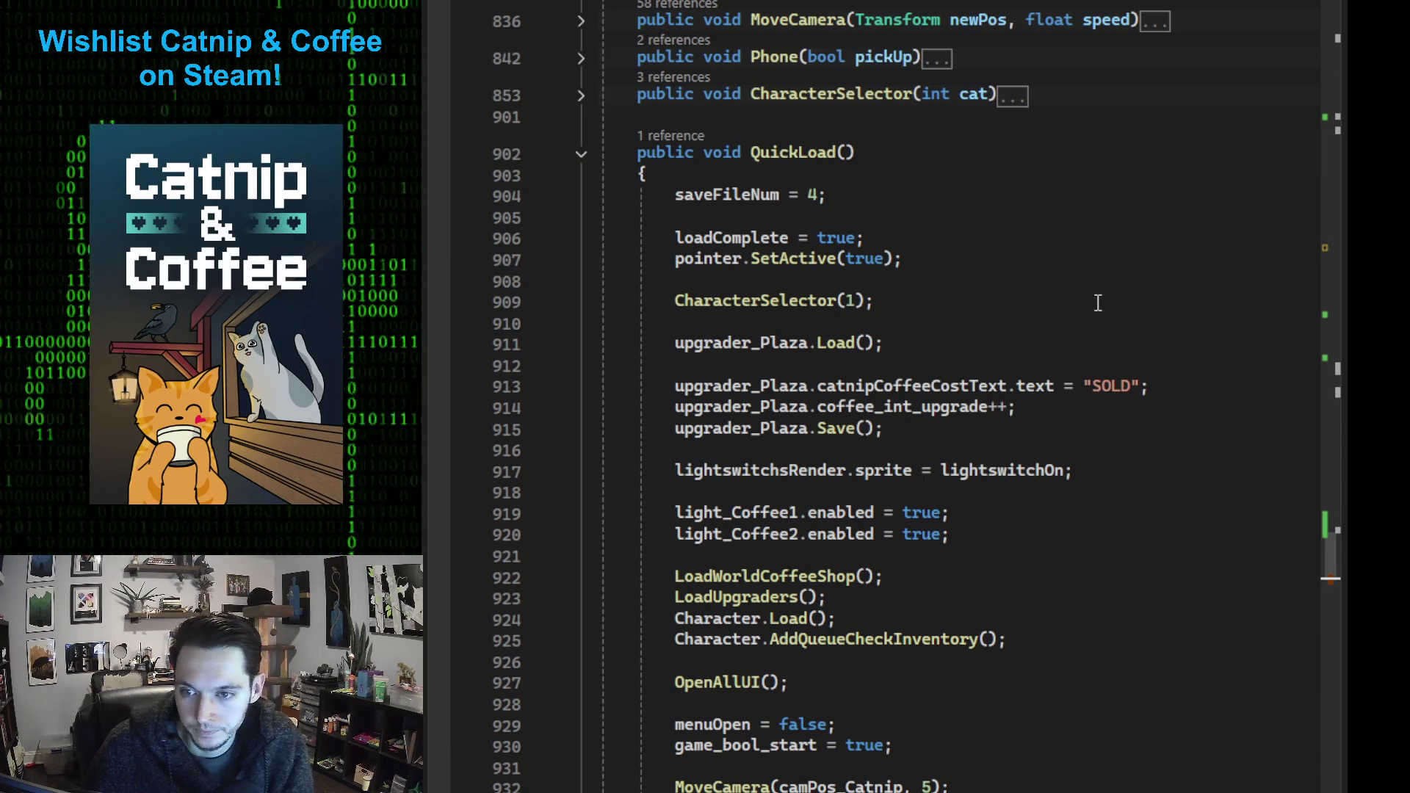
Inspect QuickLoad's upgrader_Plaza calls and briefly expand then collapse LoadWorldCoffeeShop
scroll(1095, 302, down, 2)
scroll(1071, 278, down, 1)
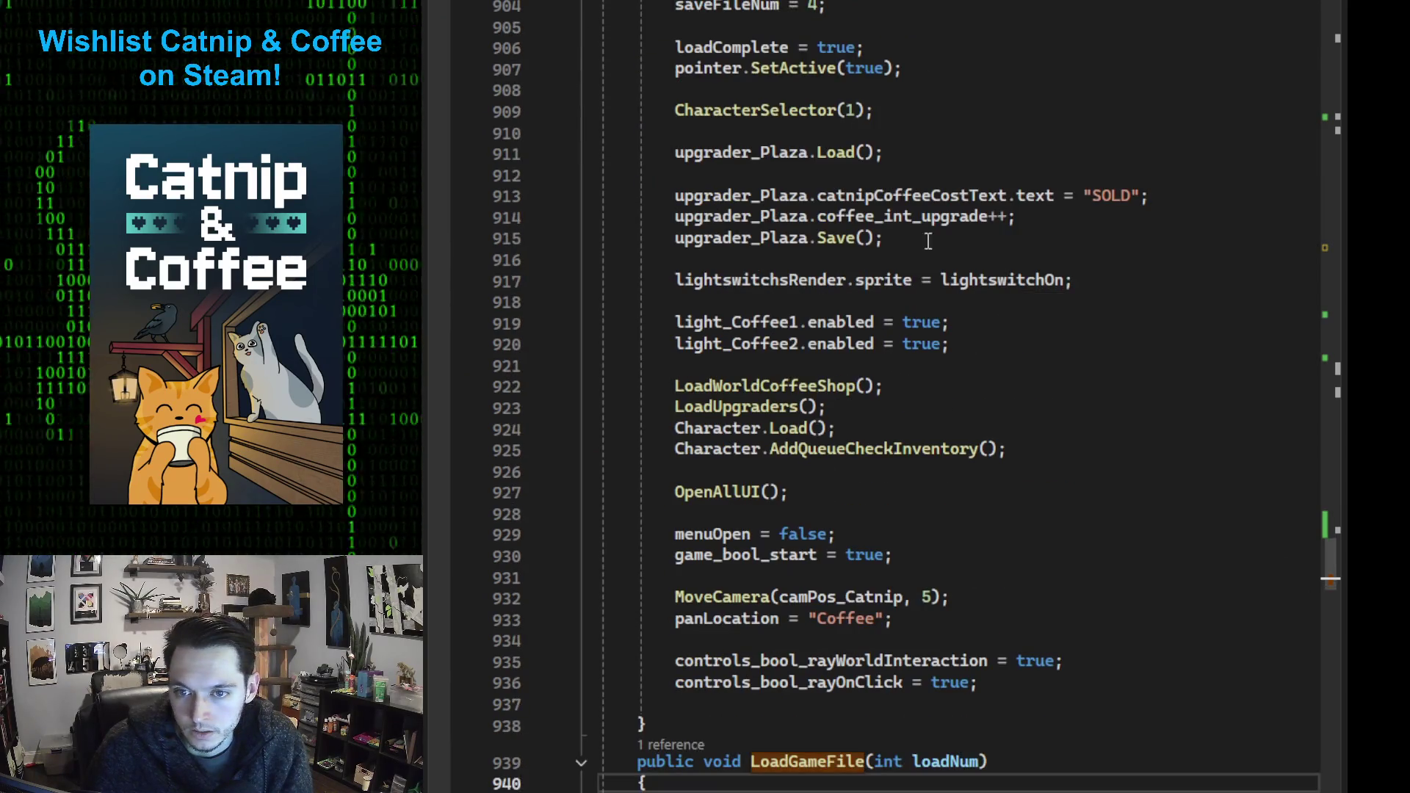
click(779, 239)
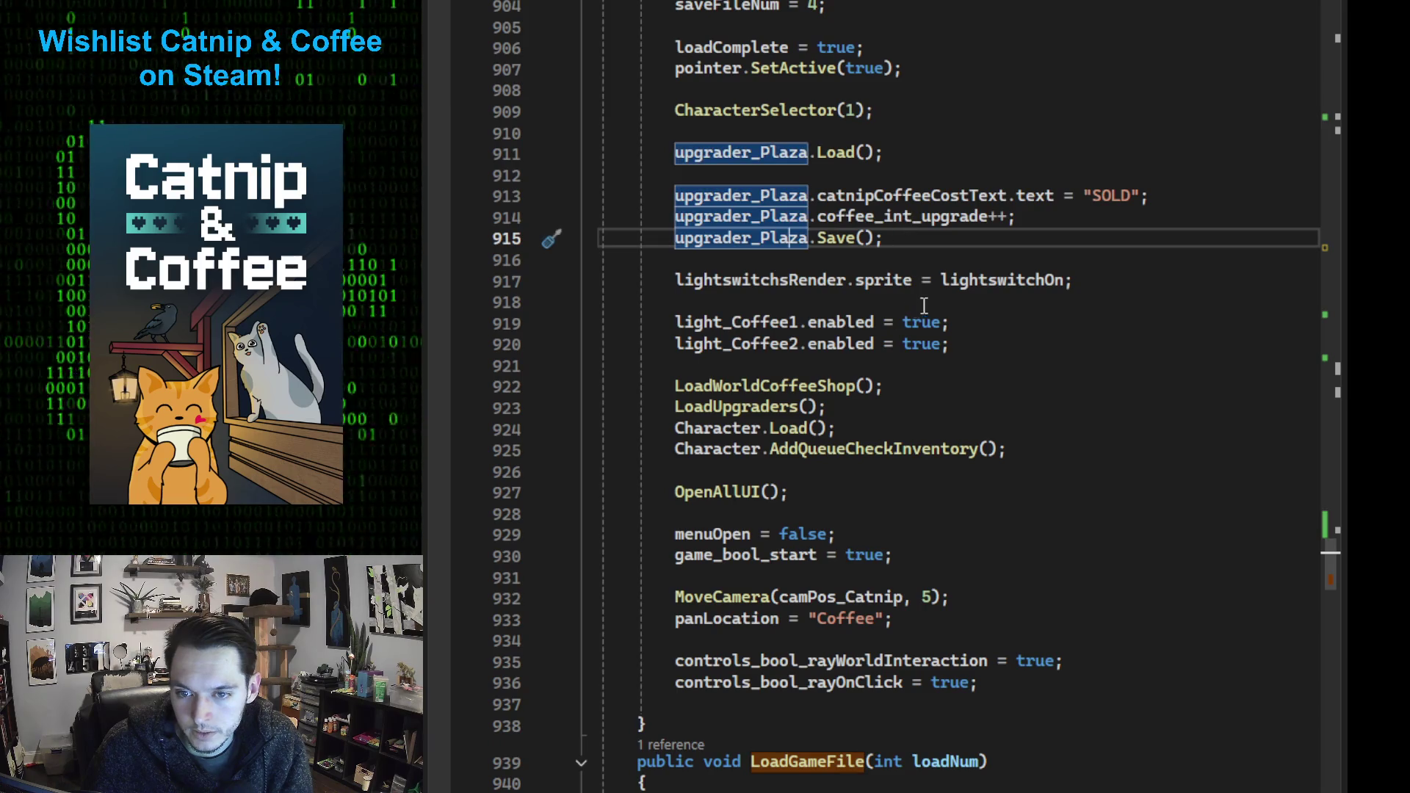
click(755, 389)
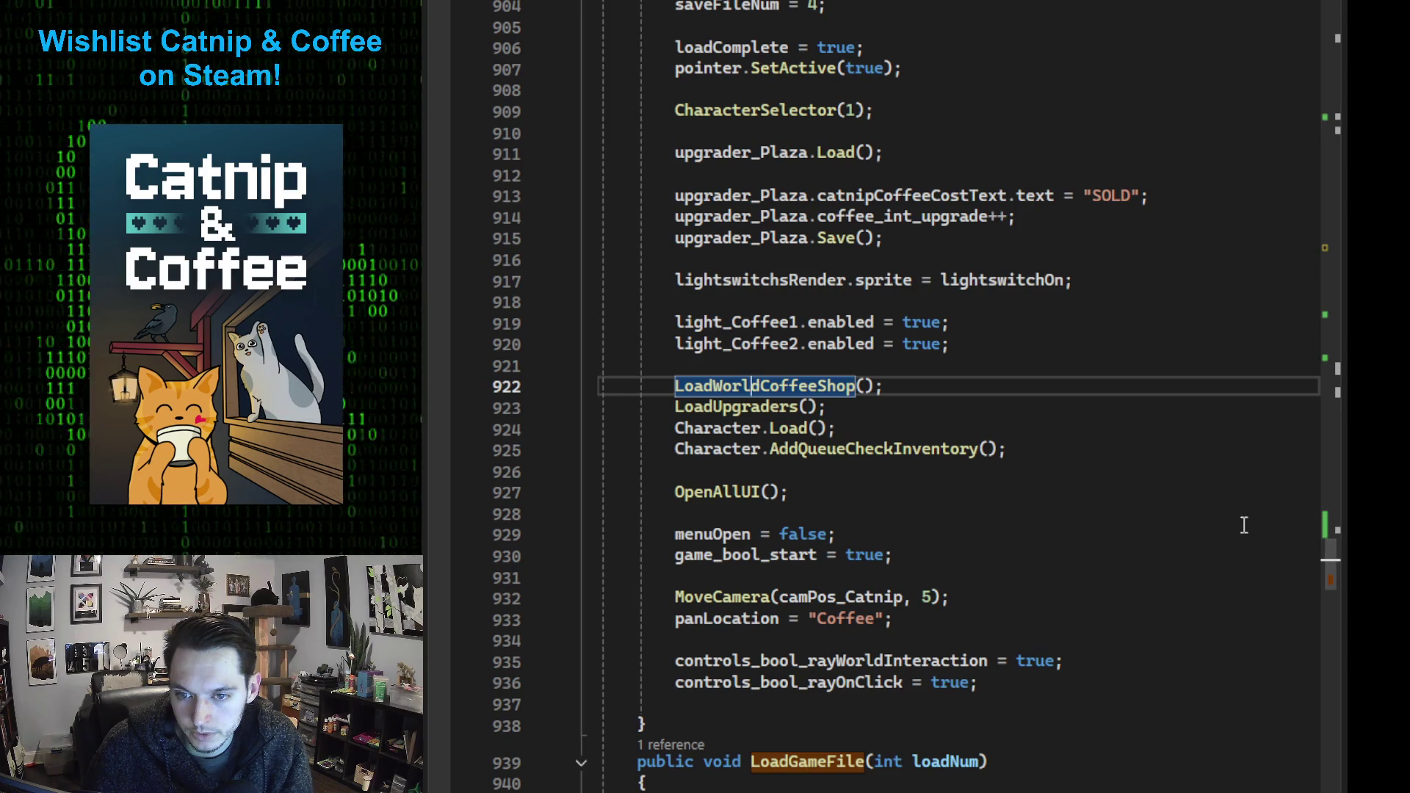
mouse_move(758, 413)
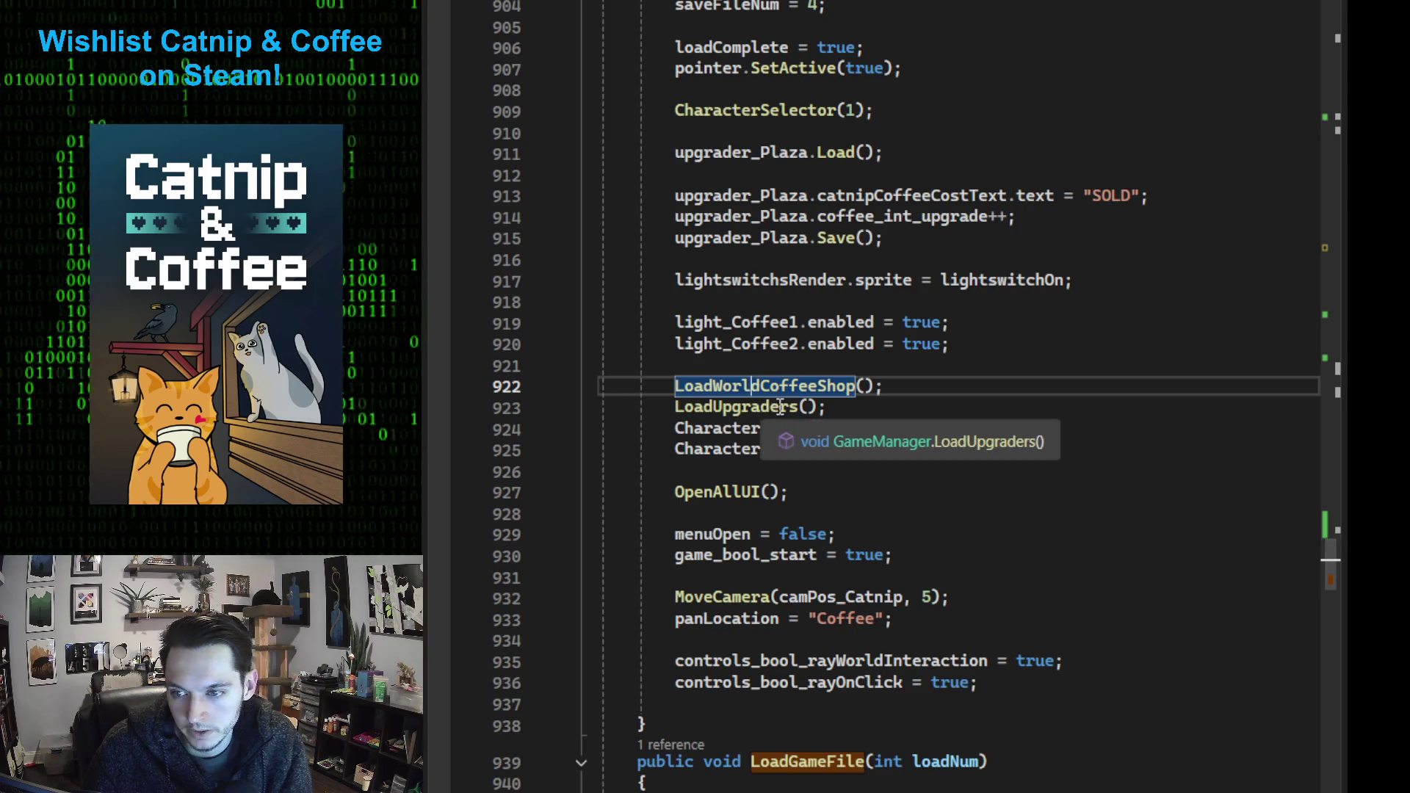
drag(1331, 560, 1319, 792)
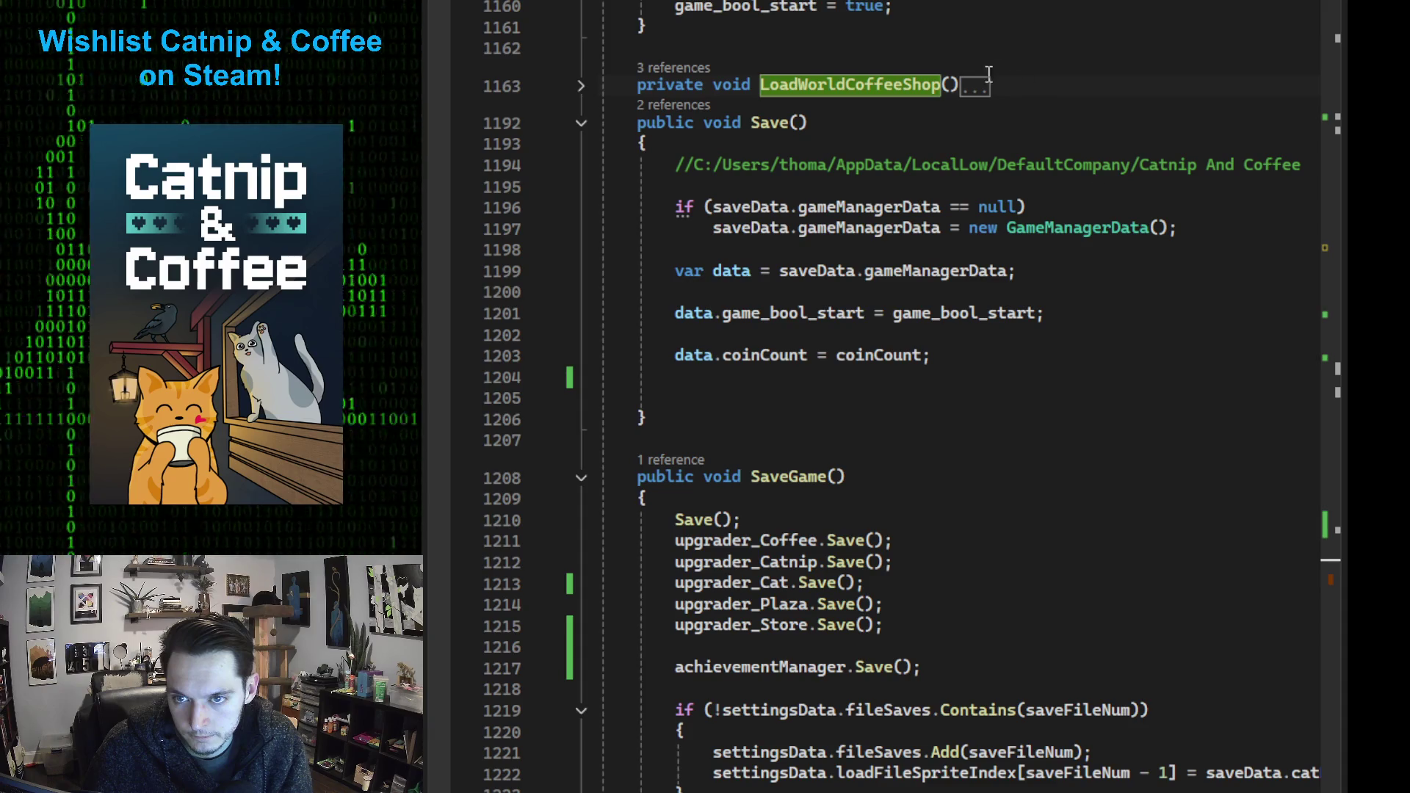
double_click(977, 87)
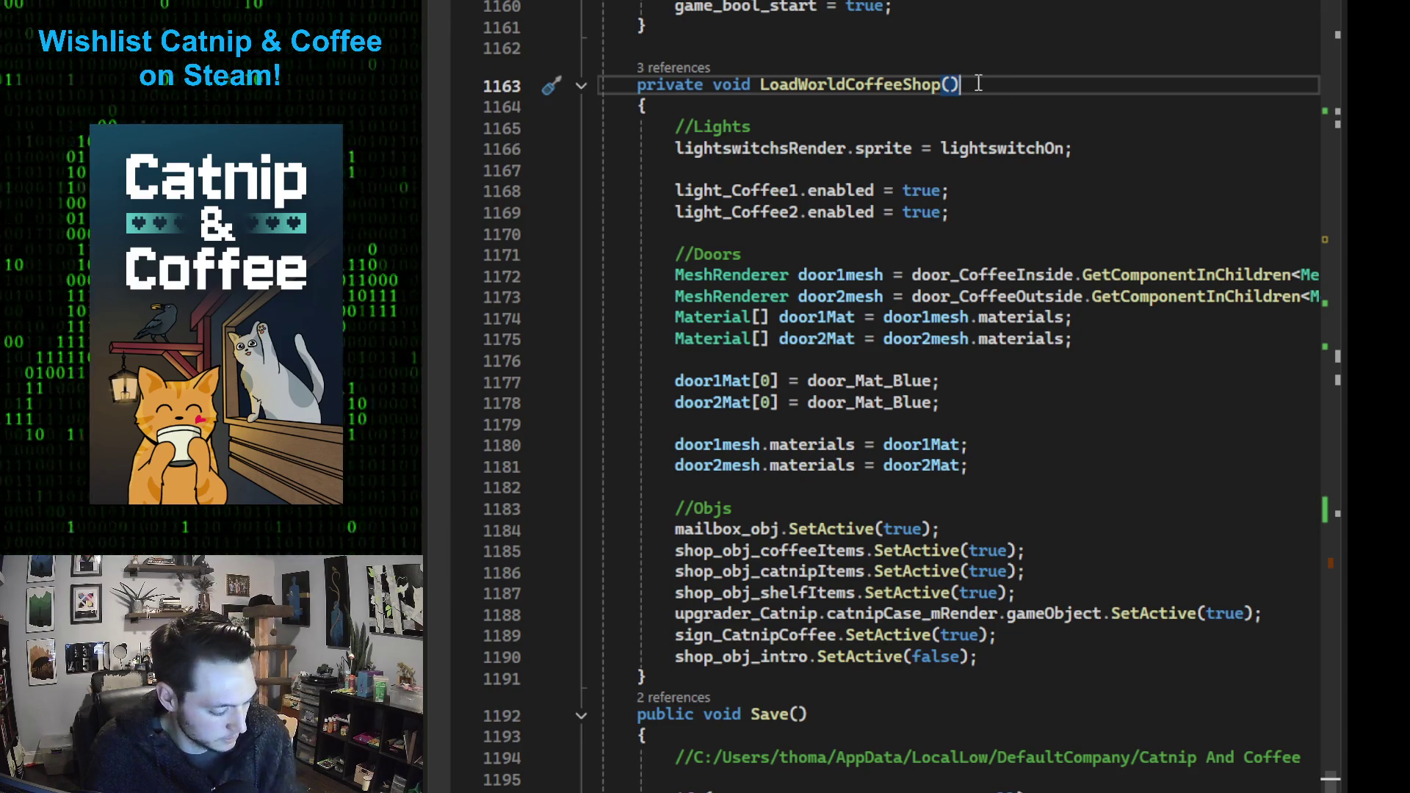
key(ctrl+m)
key(ctrl+m)
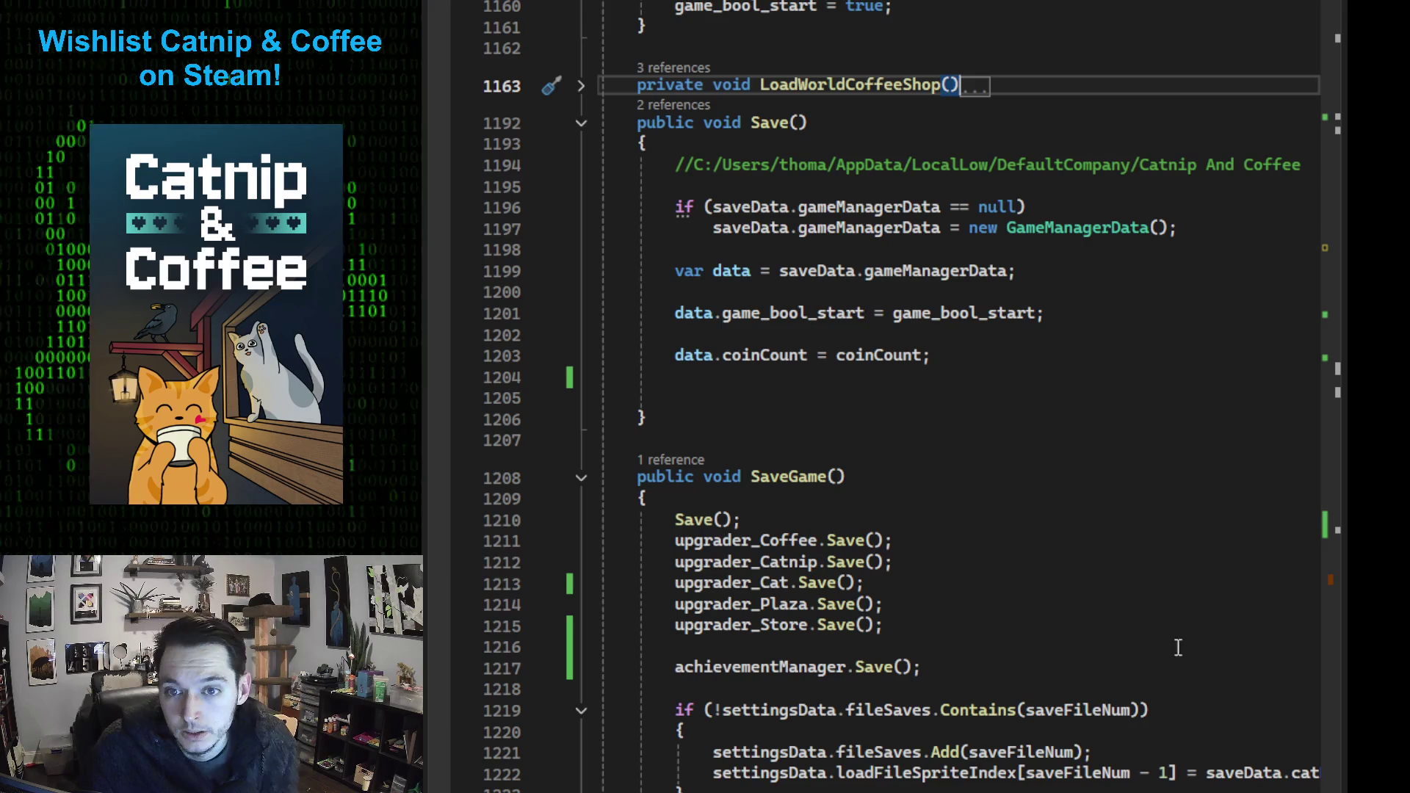
Go to the definition of upgrader_Cat.Load() from the LoadUpgraders method
scroll(1131, 705, down, 3)
scroll(1259, 745, down, 7)
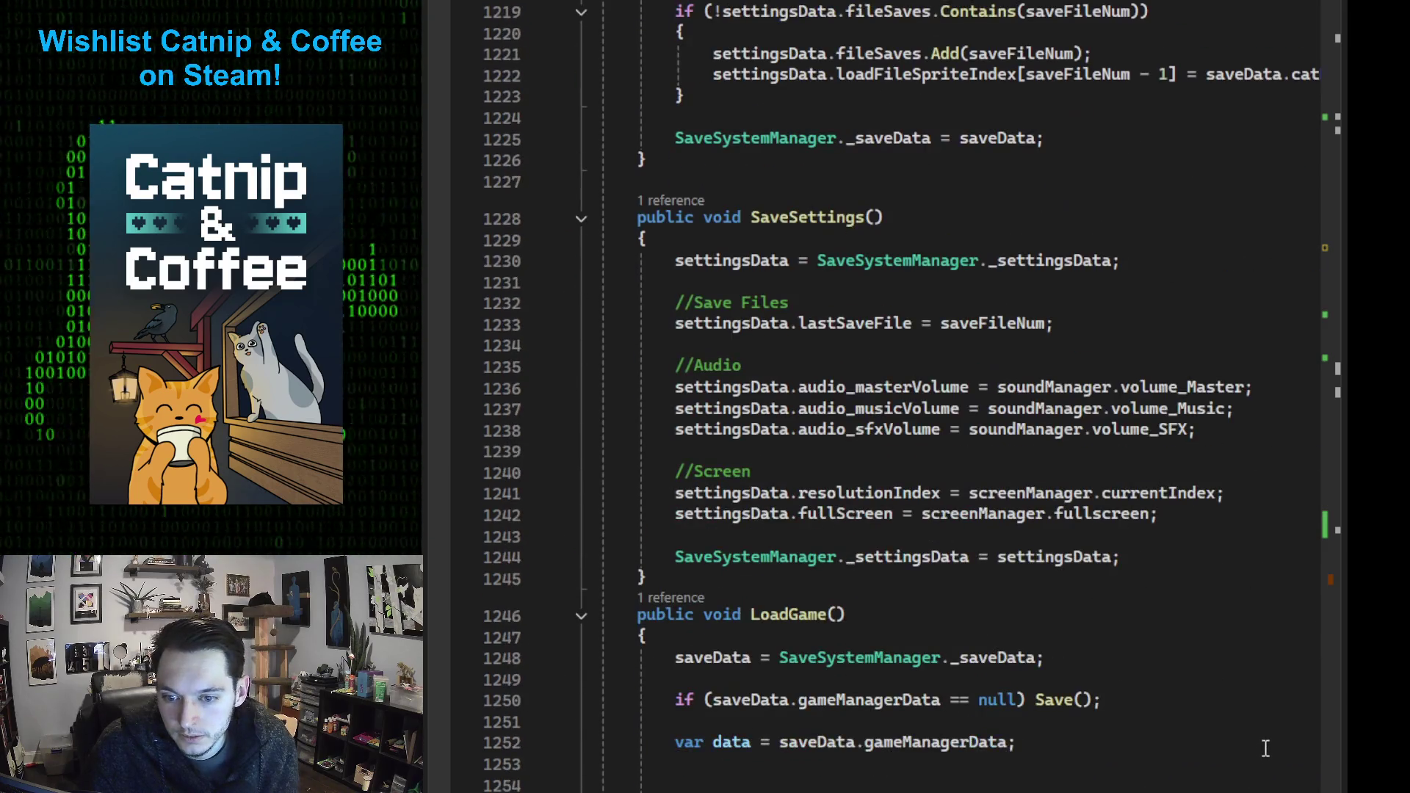
scroll(1268, 733, down, 17)
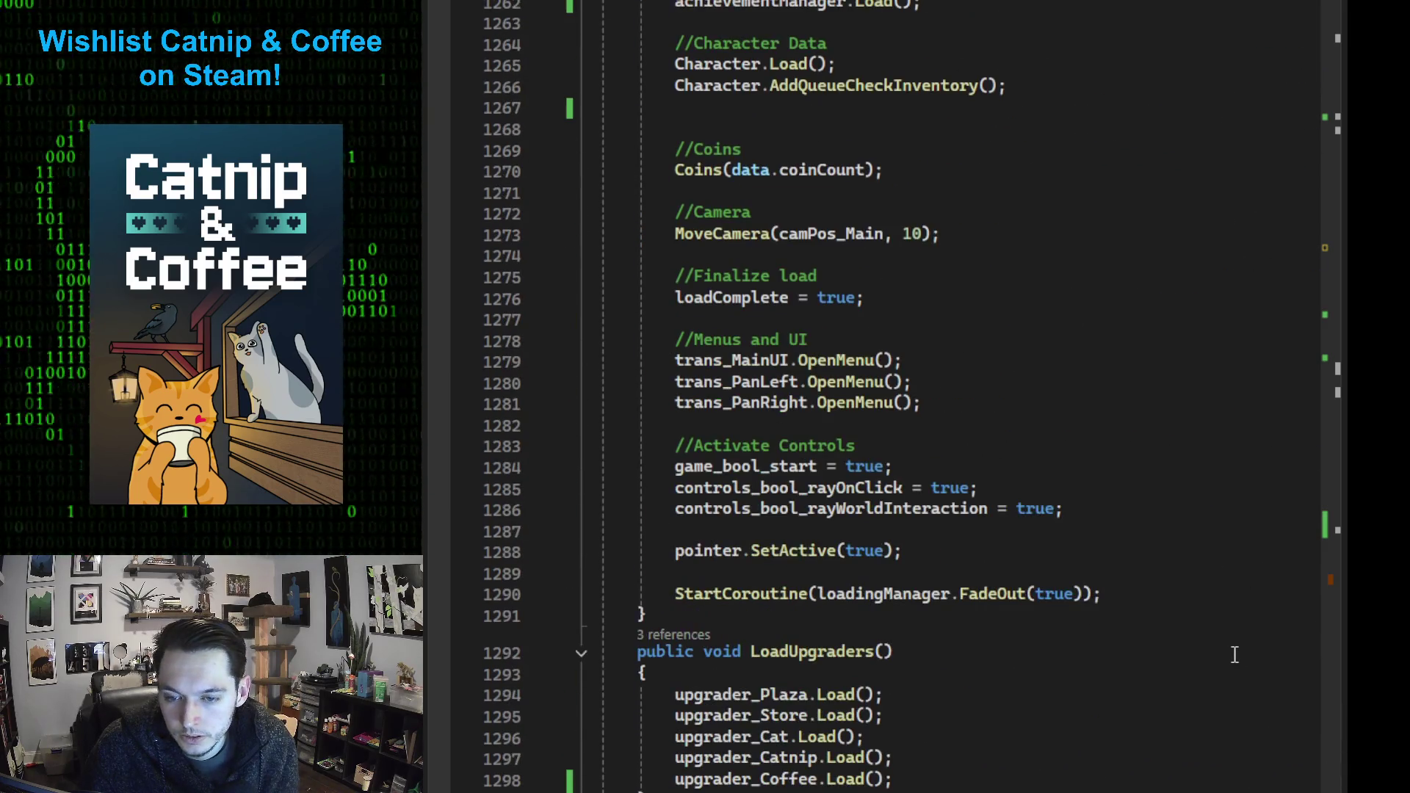
scroll(1234, 653, down, 1)
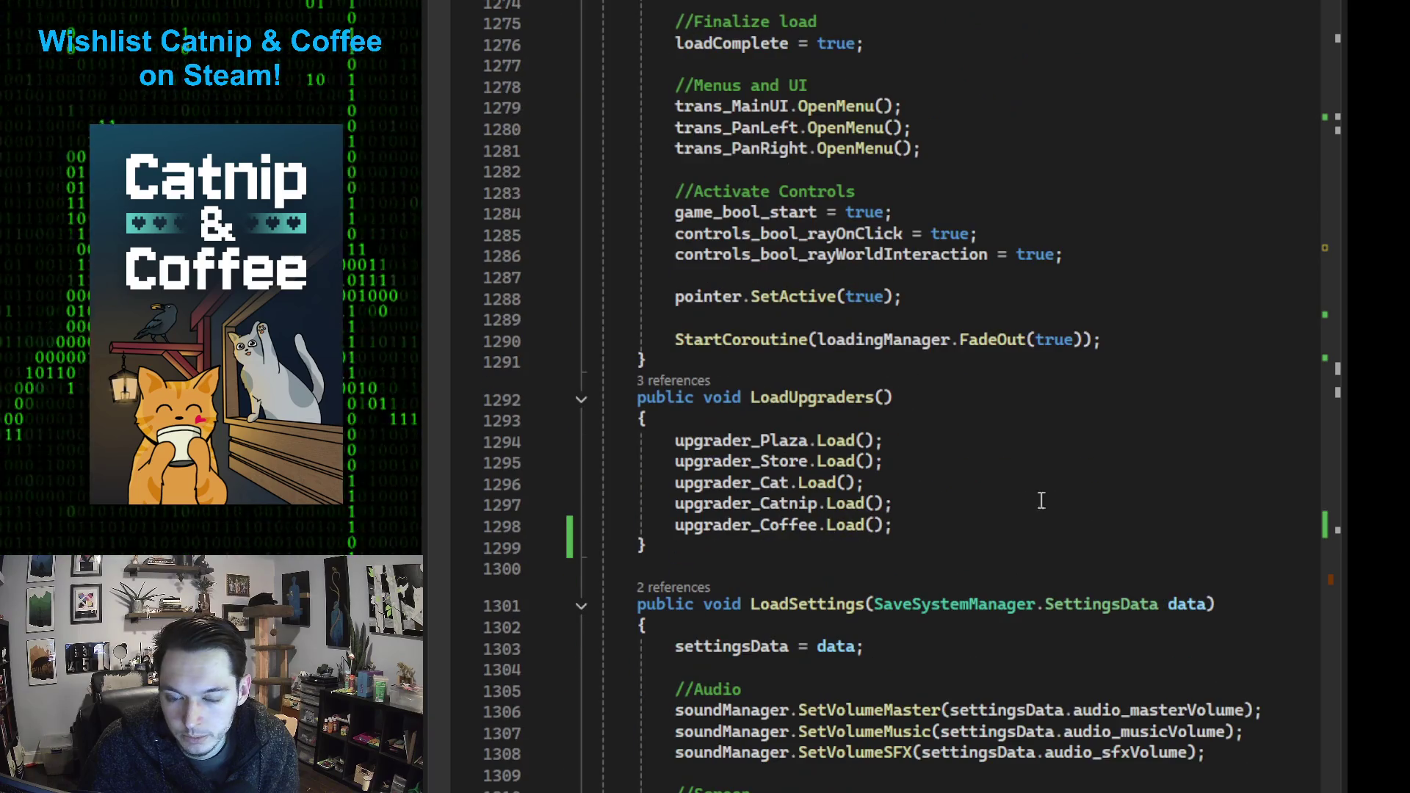
click(769, 484)
click(817, 485)
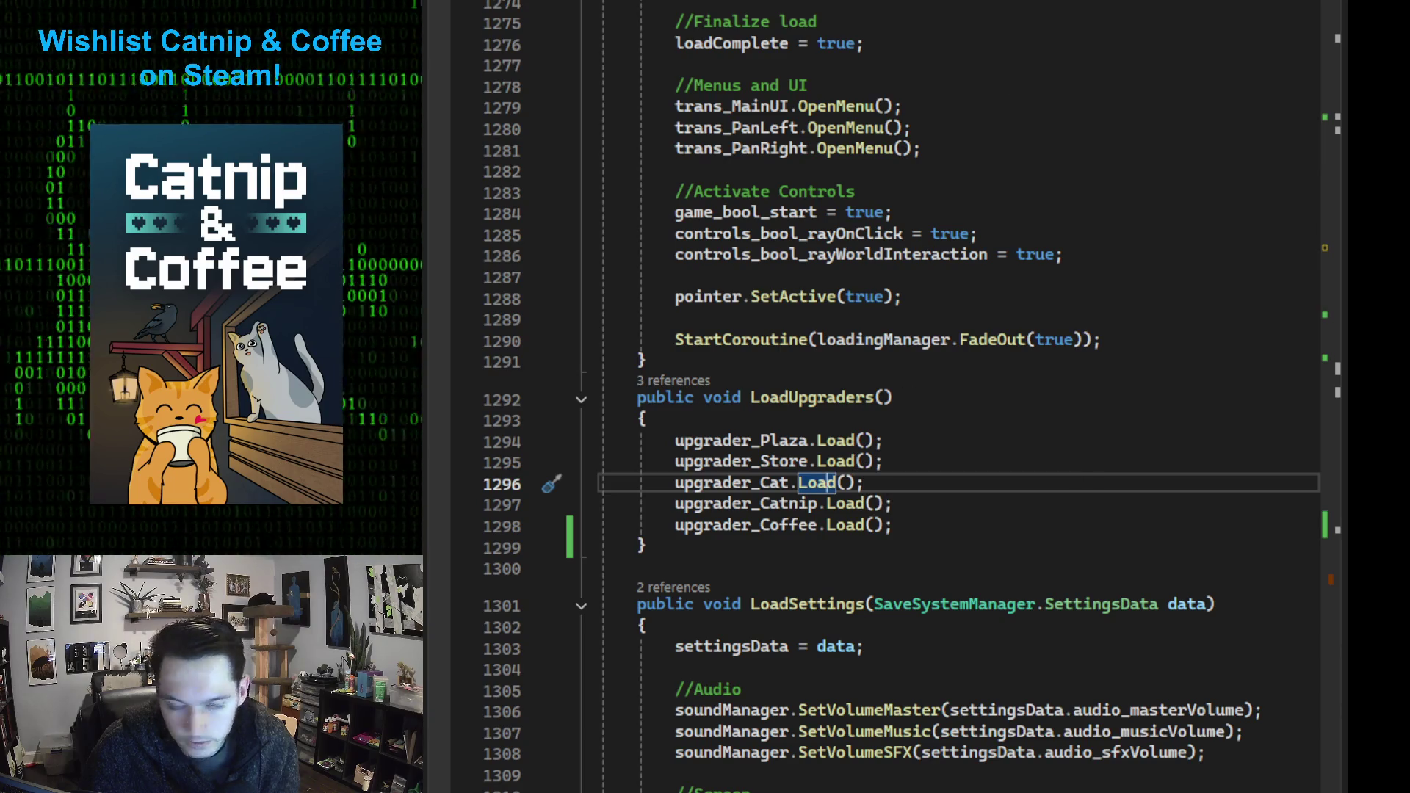
ctrl+click(826, 482)
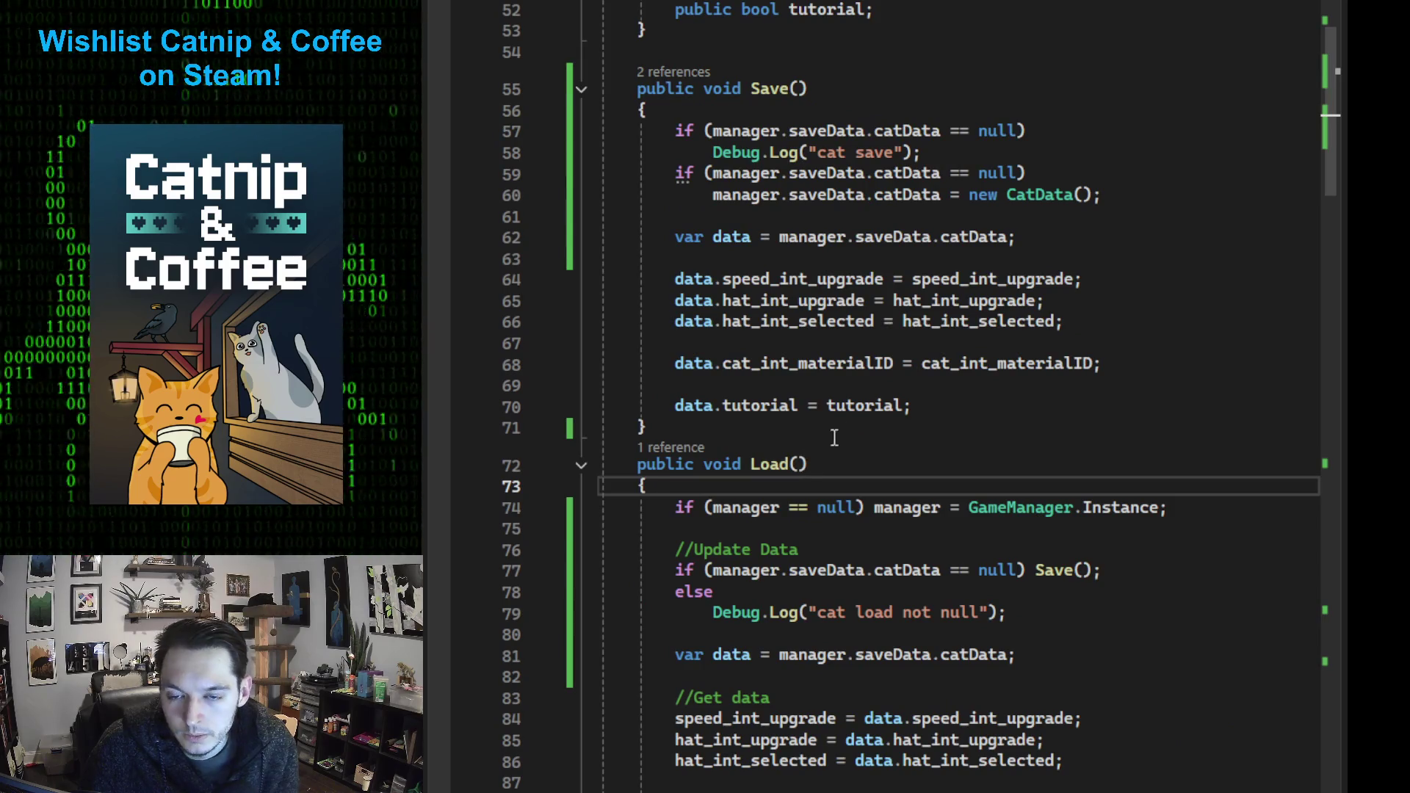
scroll(873, 512, down, 1)
scroll(918, 493, down, 2)
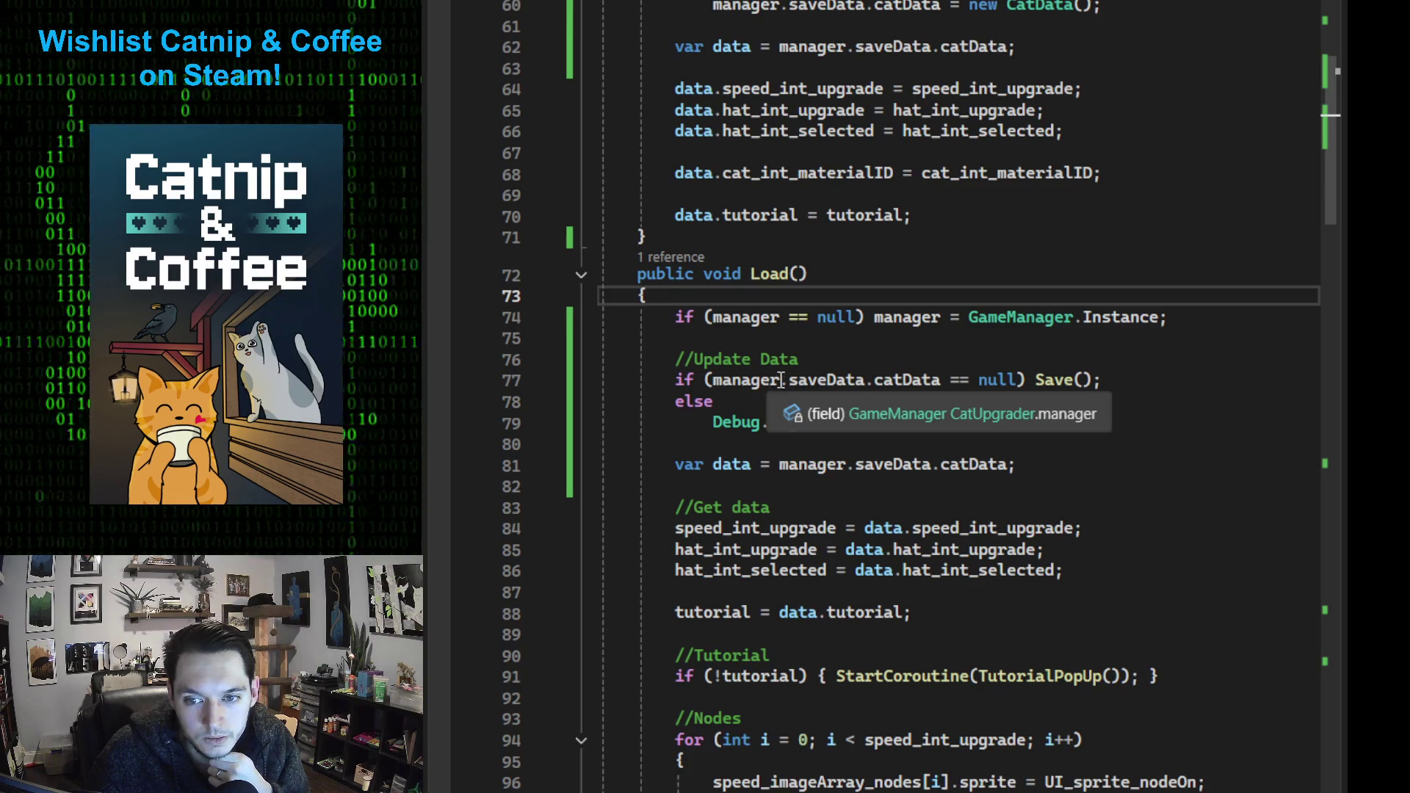
click(824, 357)
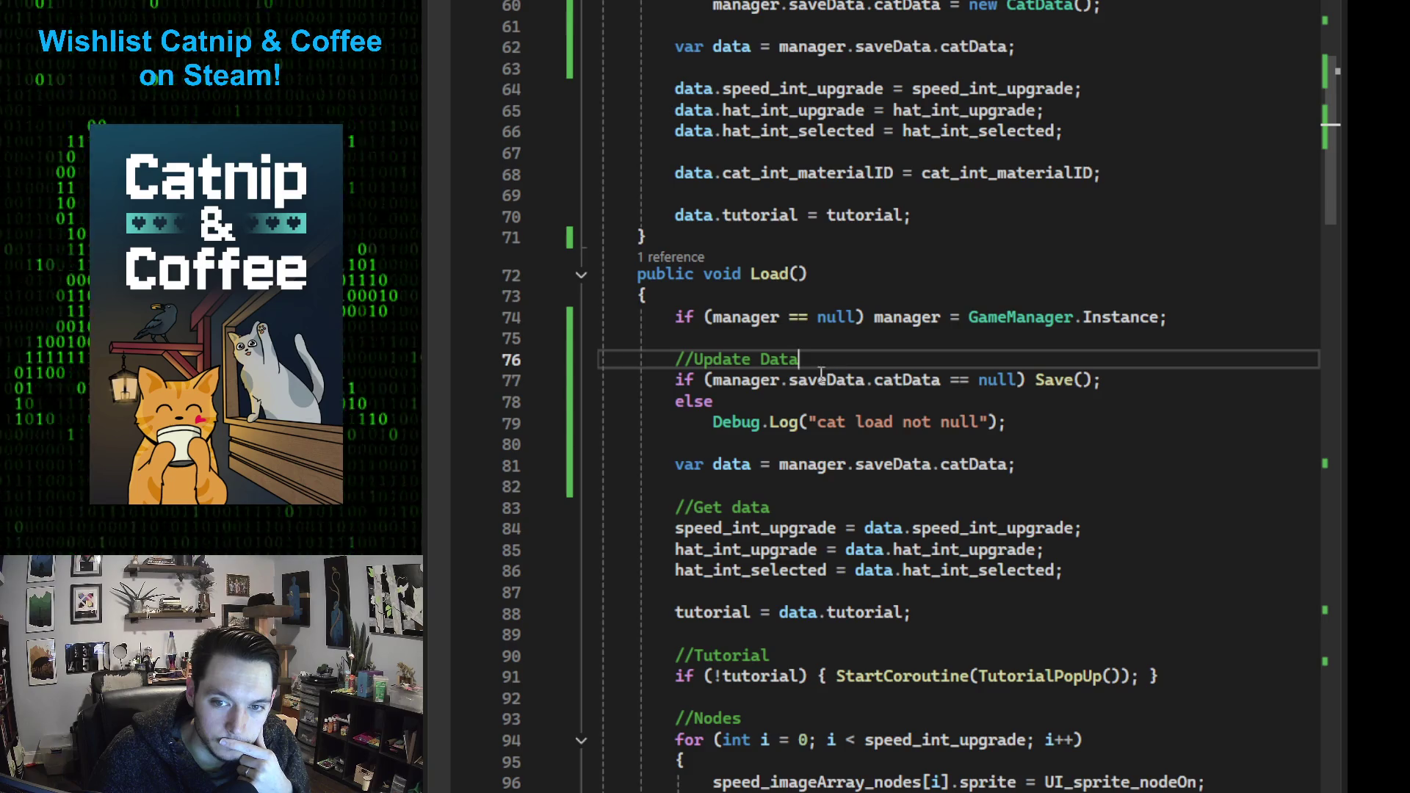
mouse_move(817, 387)
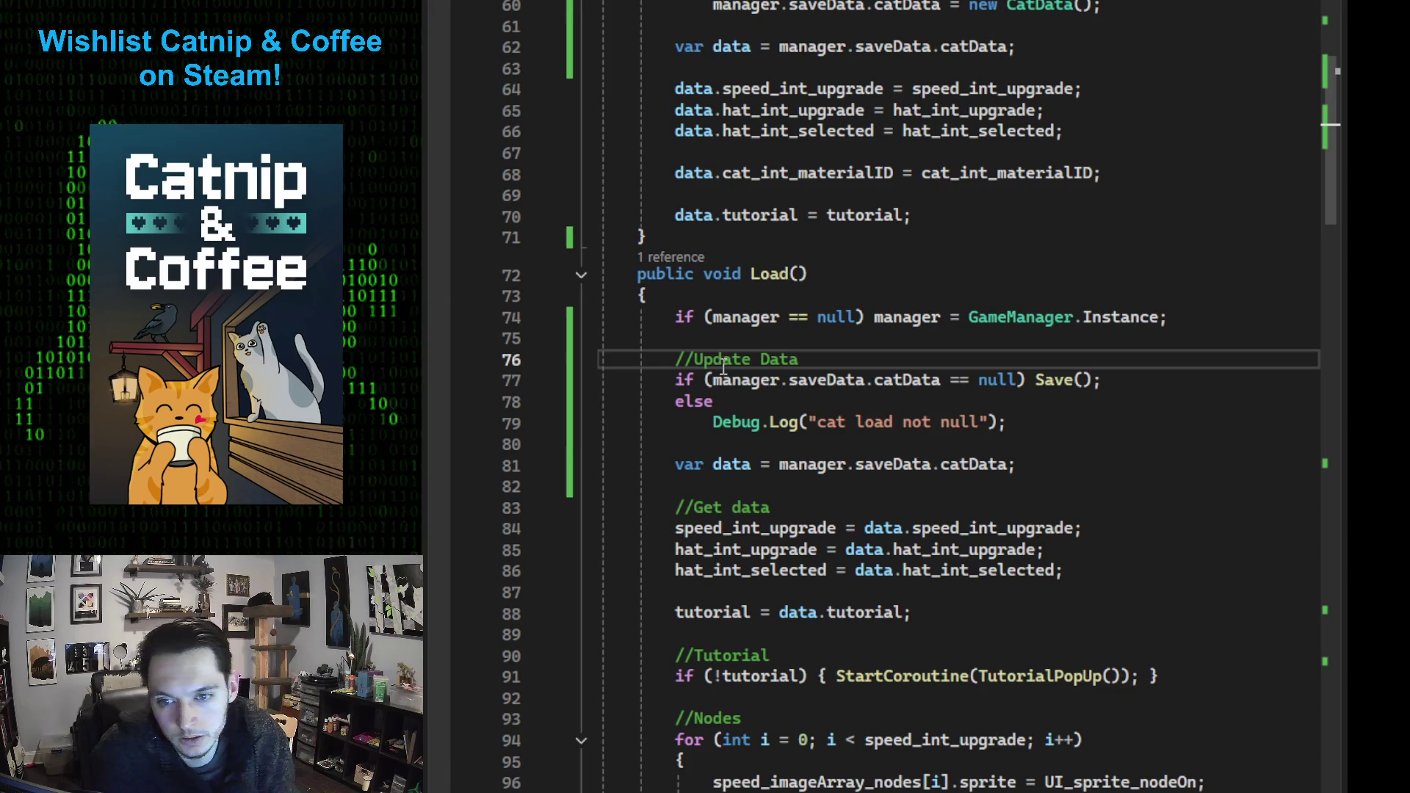
Paste a copy of the Debug.Log line under //Update Data with argument SaveSystemManager._saveData
click(587, 423)
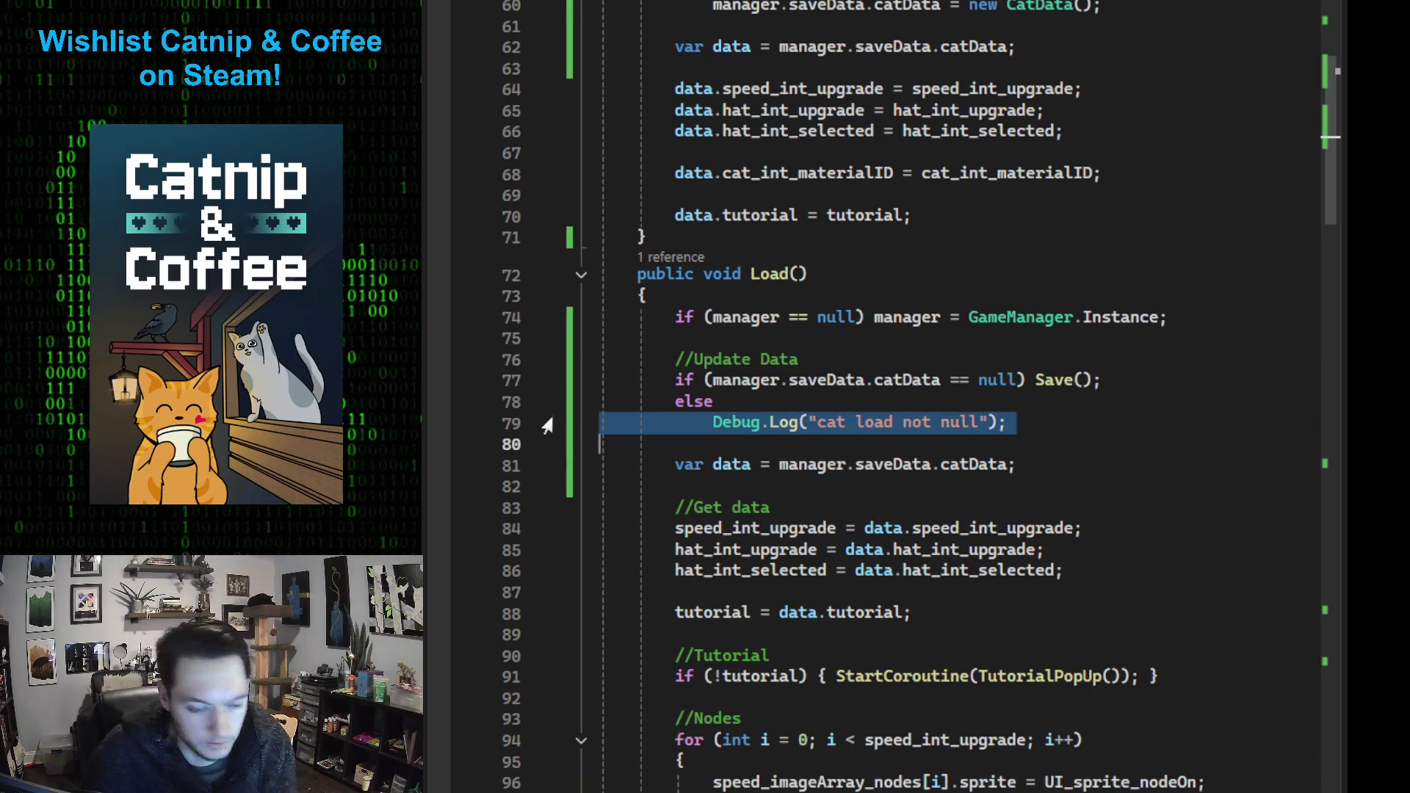
click(868, 360)
key(Return)
text(Debug.Log("cat load not null");)
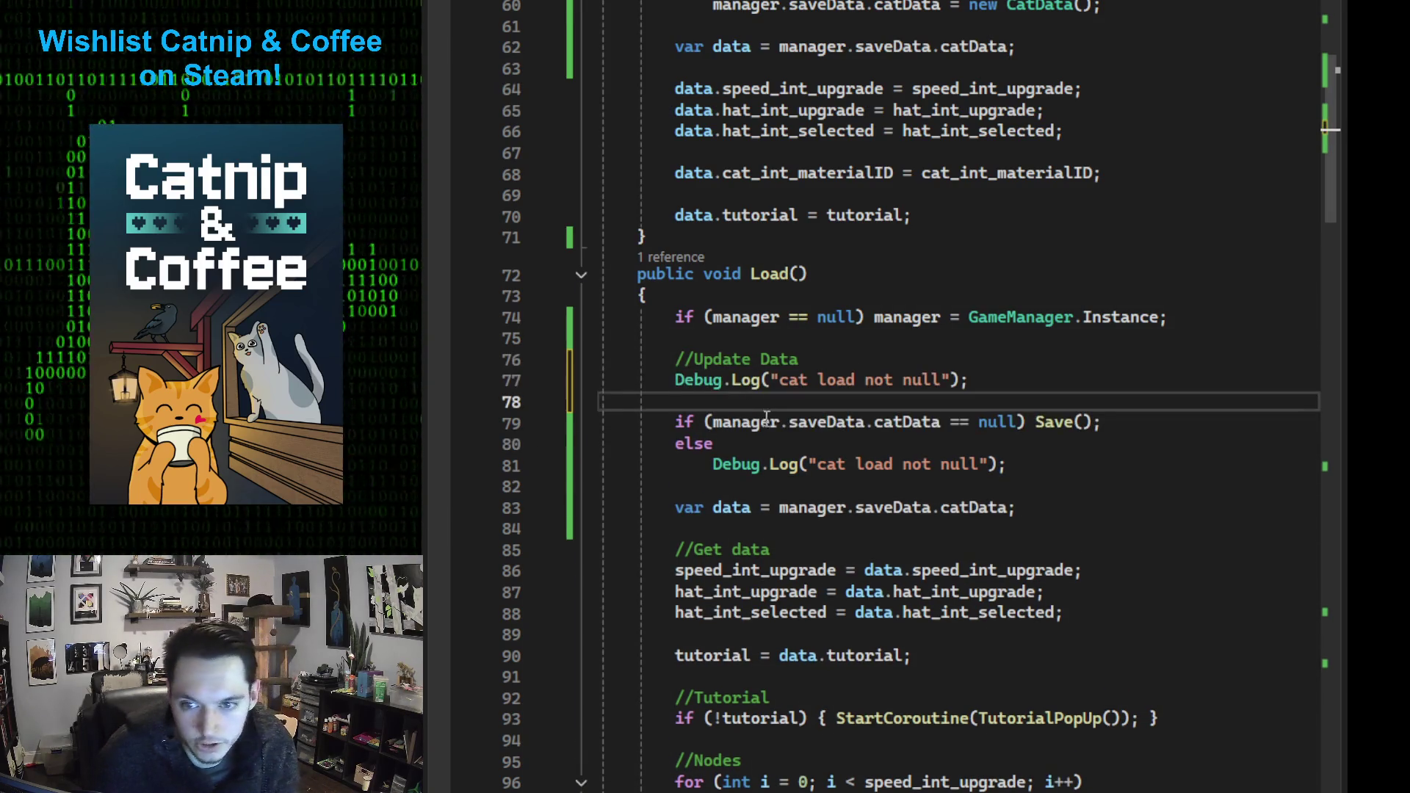
drag(949, 379, 773, 376)
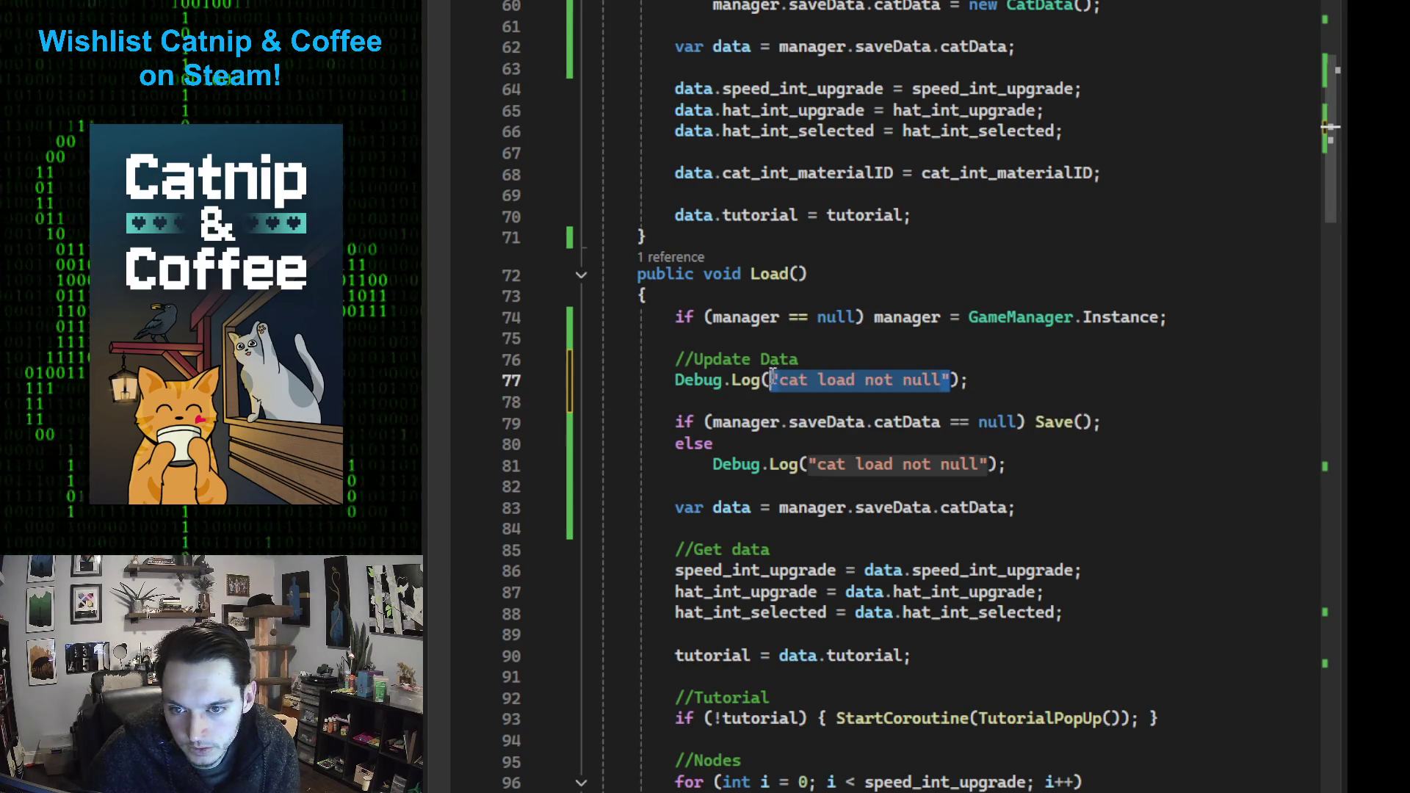
text(s)
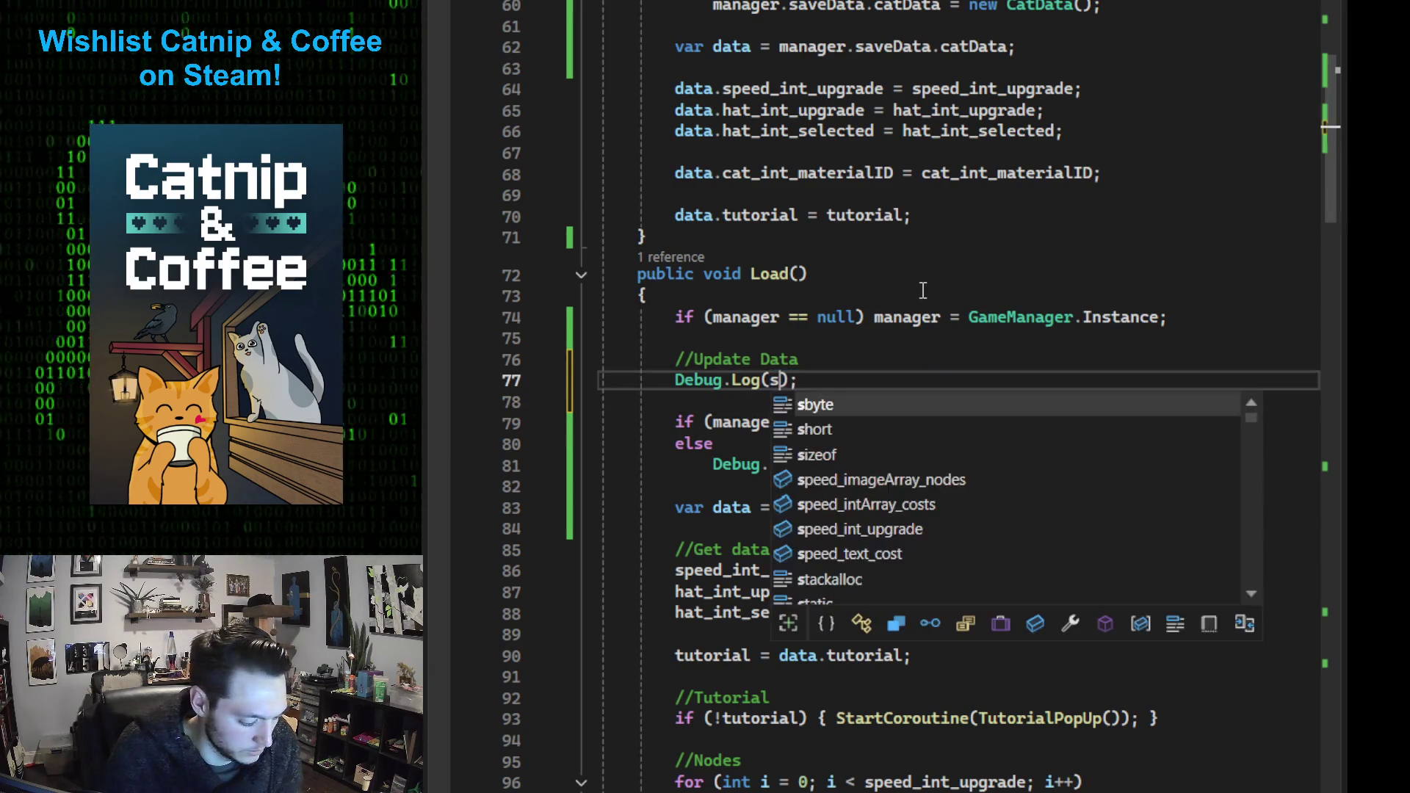
text(aves)
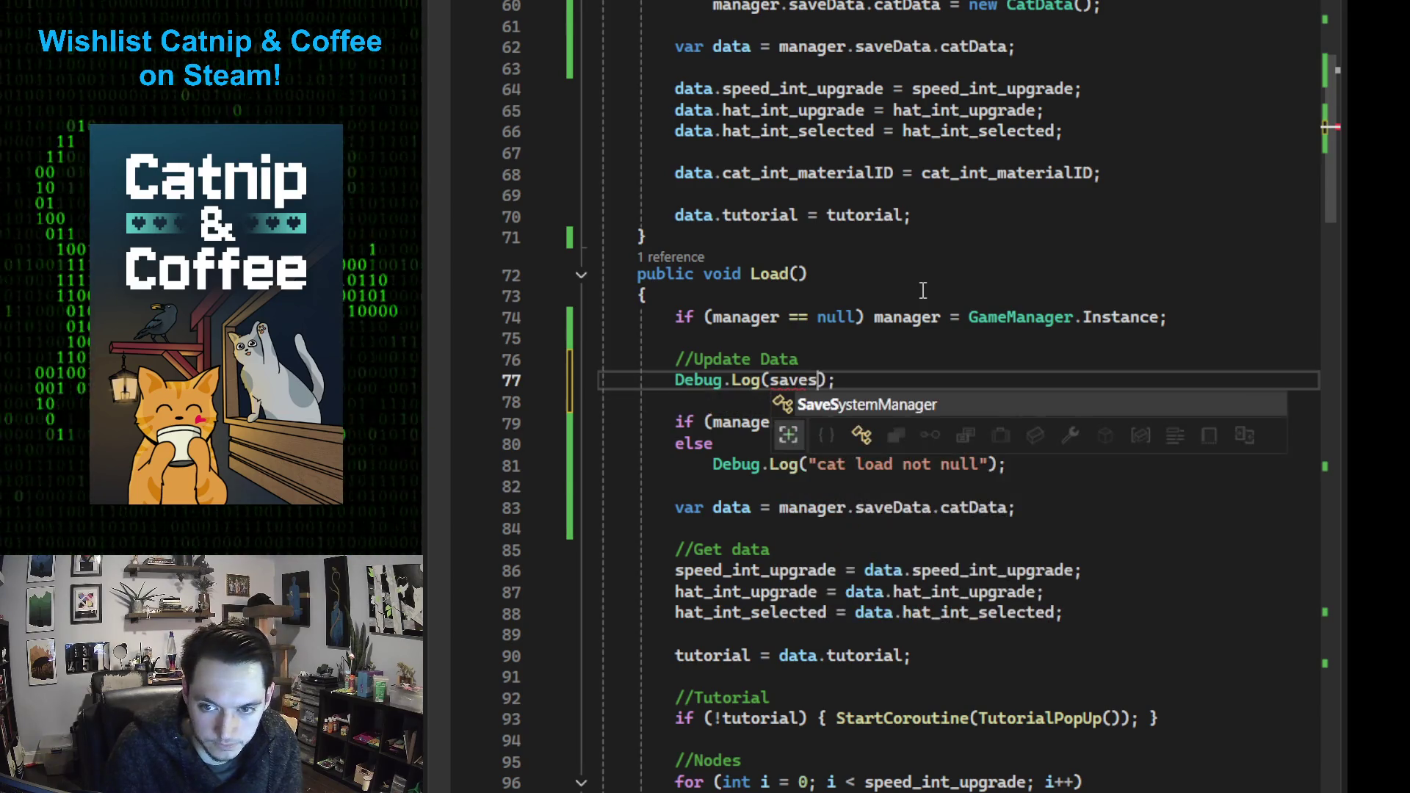
key(Tab)
text(.save)
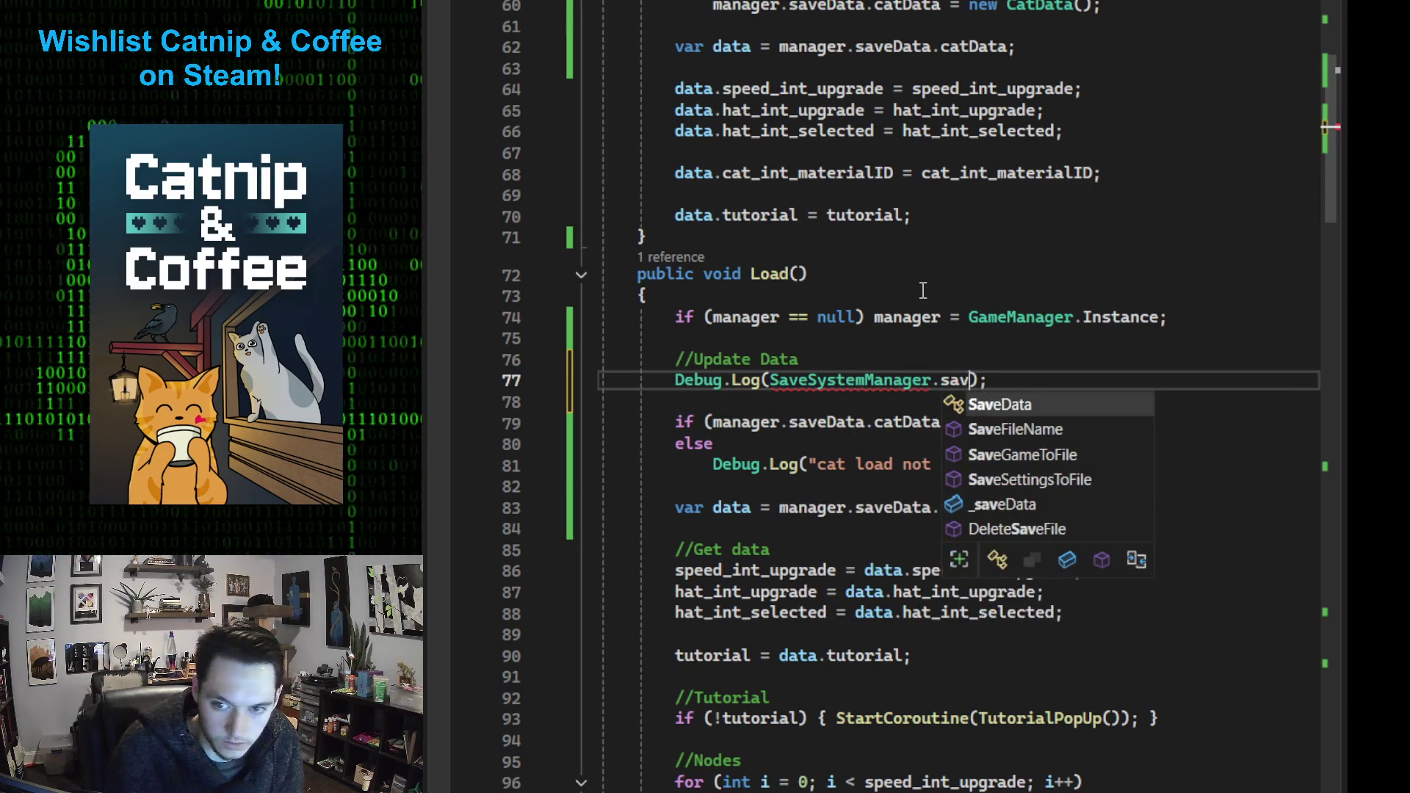
key(Tab)
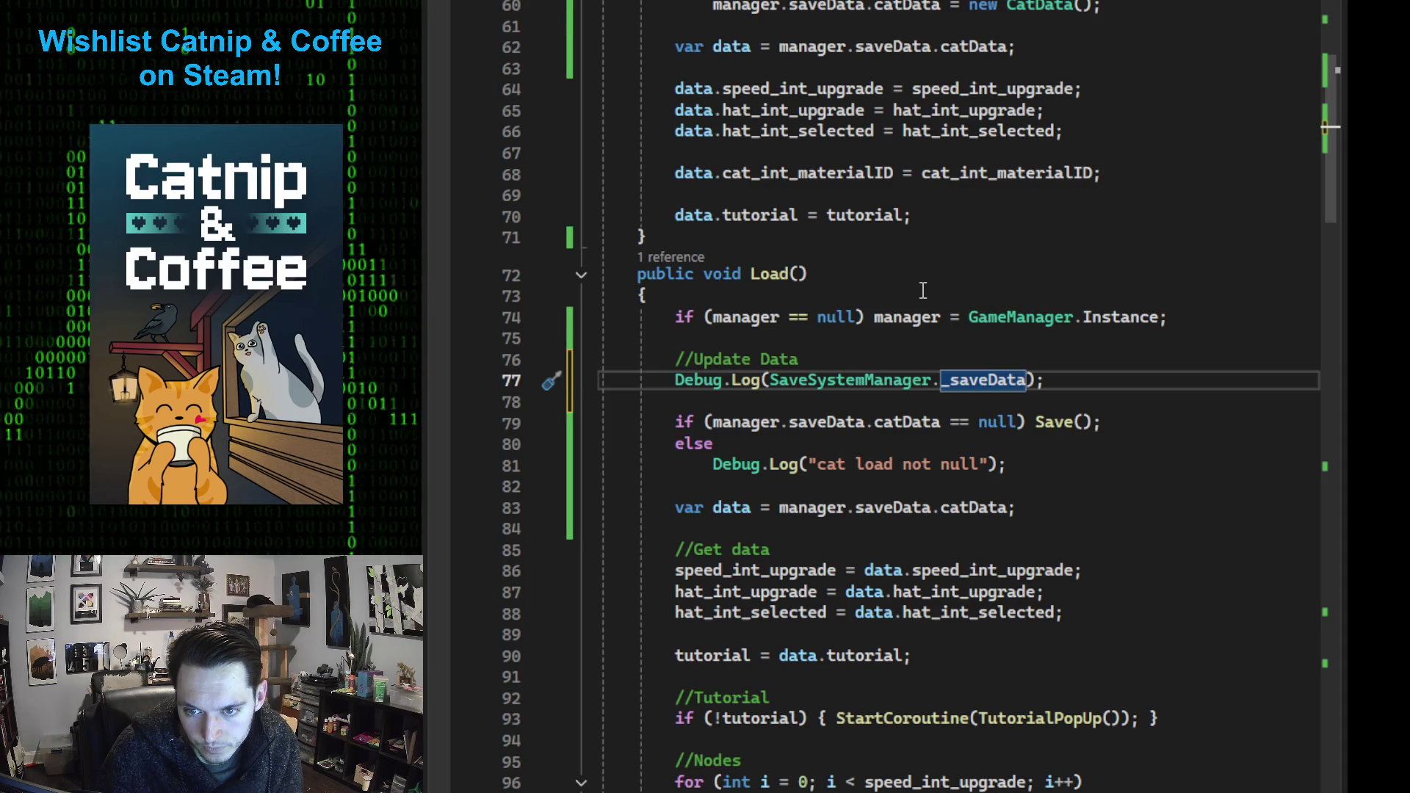
Complete the log argument as SaveSystemManager._saveData == manager.saveData and save the script
key(Right)
key(ctrl+shift+Left)
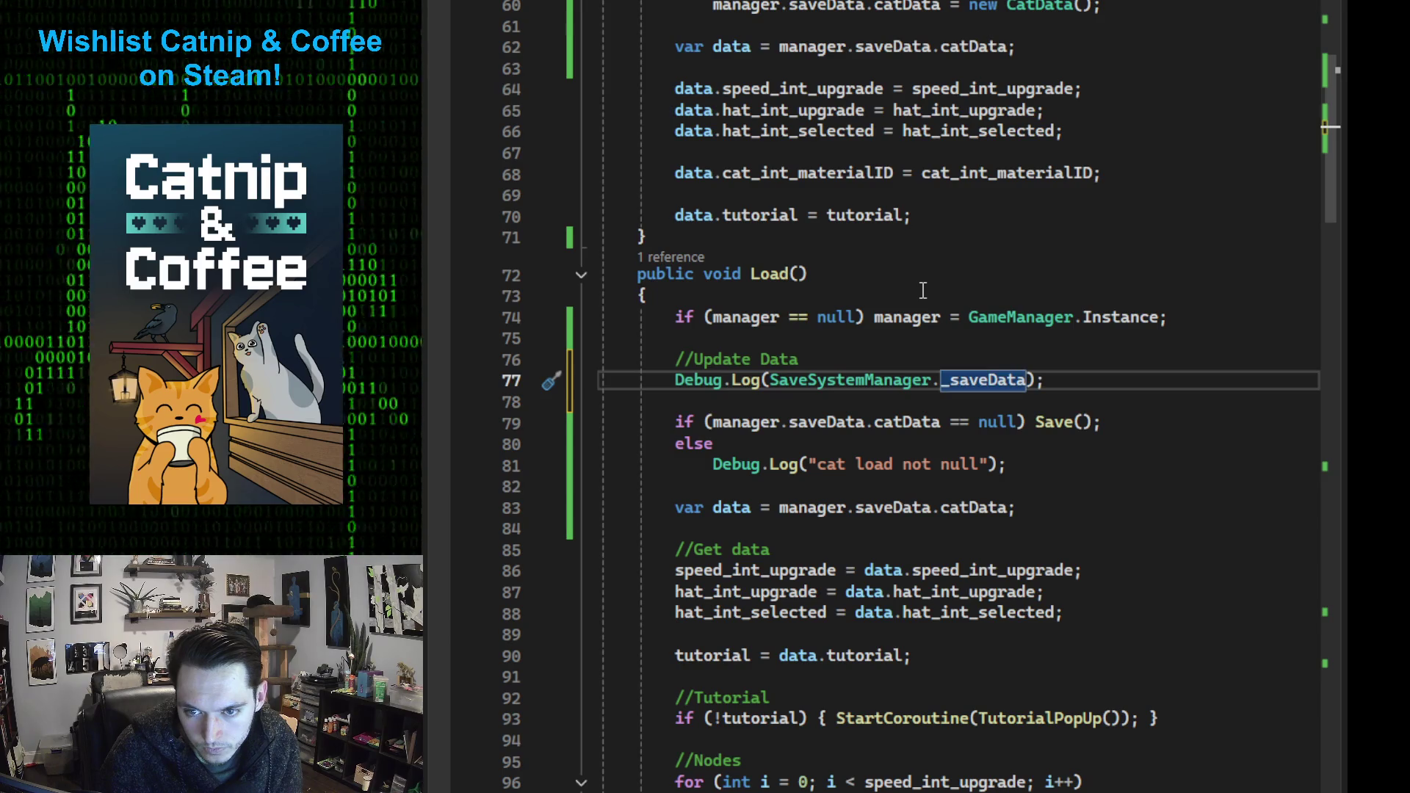
key(Right)
text(==)
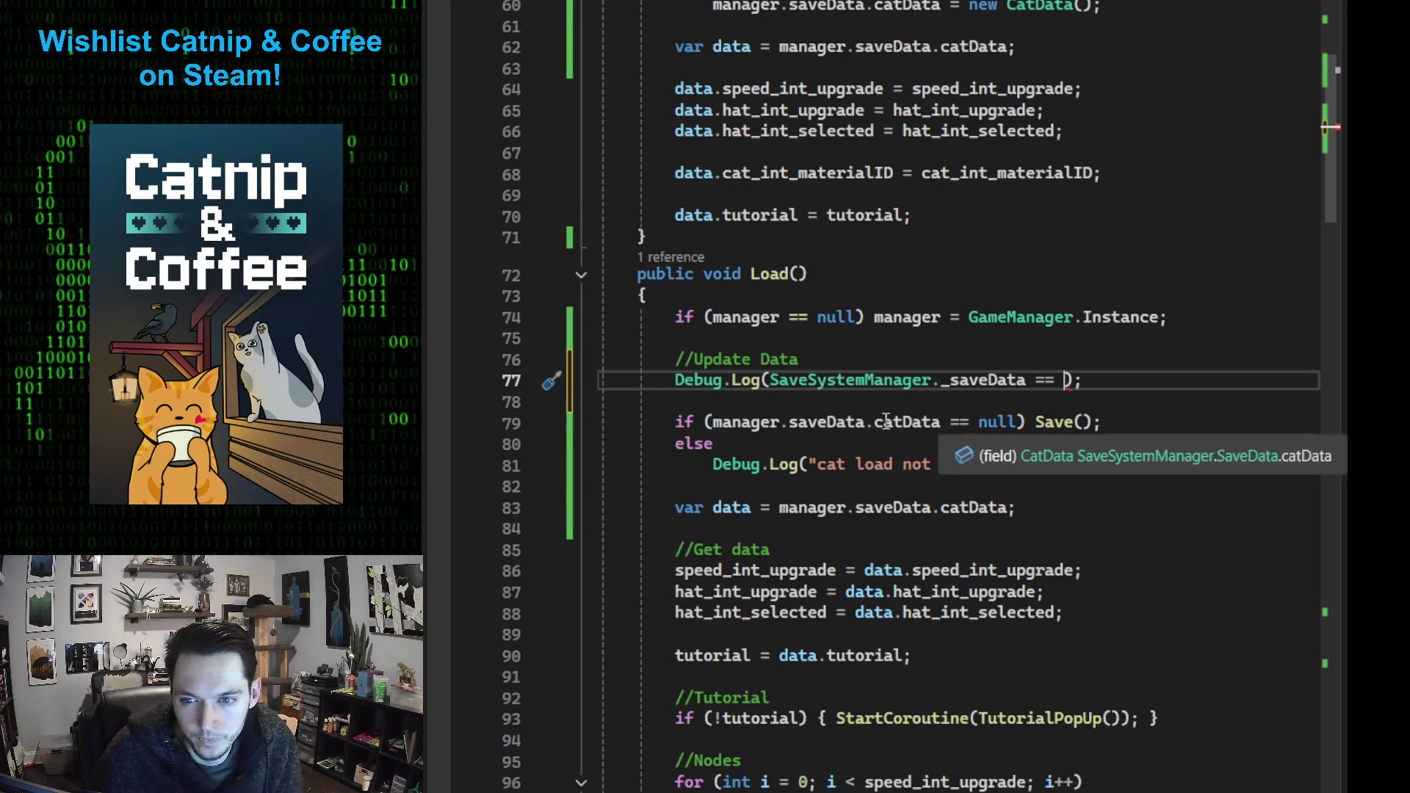
drag(865, 421, 712, 423)
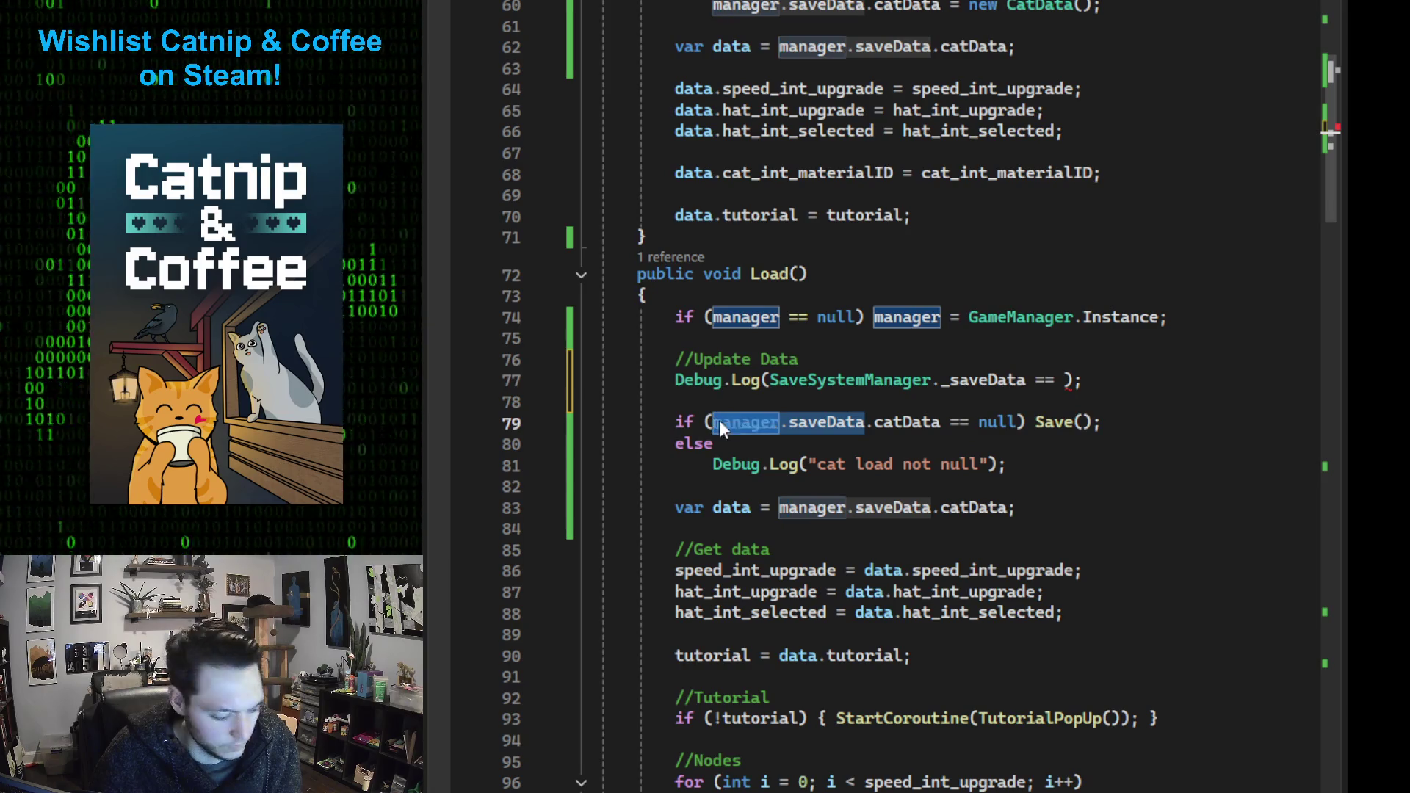
key(ctrl+c)
click(1072, 379)
key(ctrl+v)
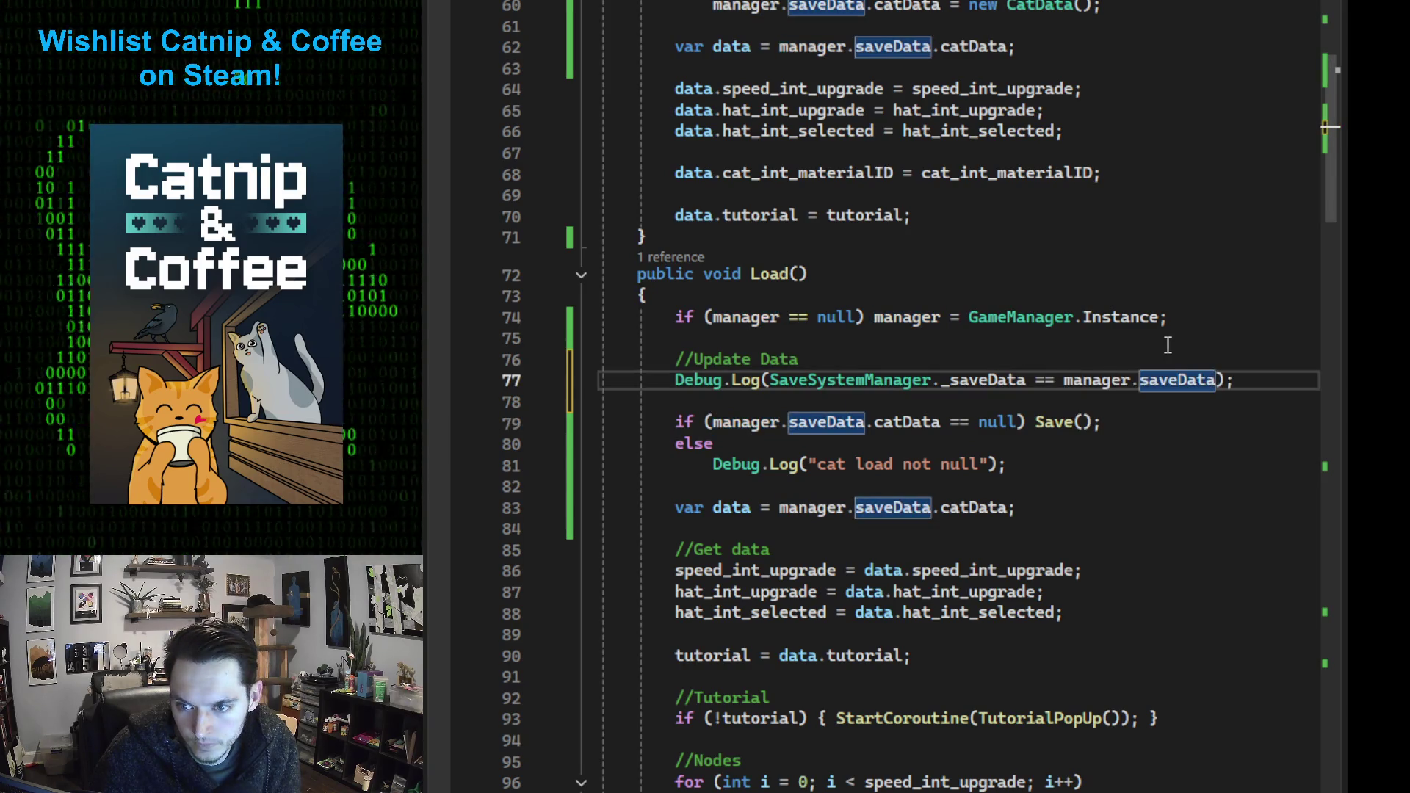
click(1208, 344)
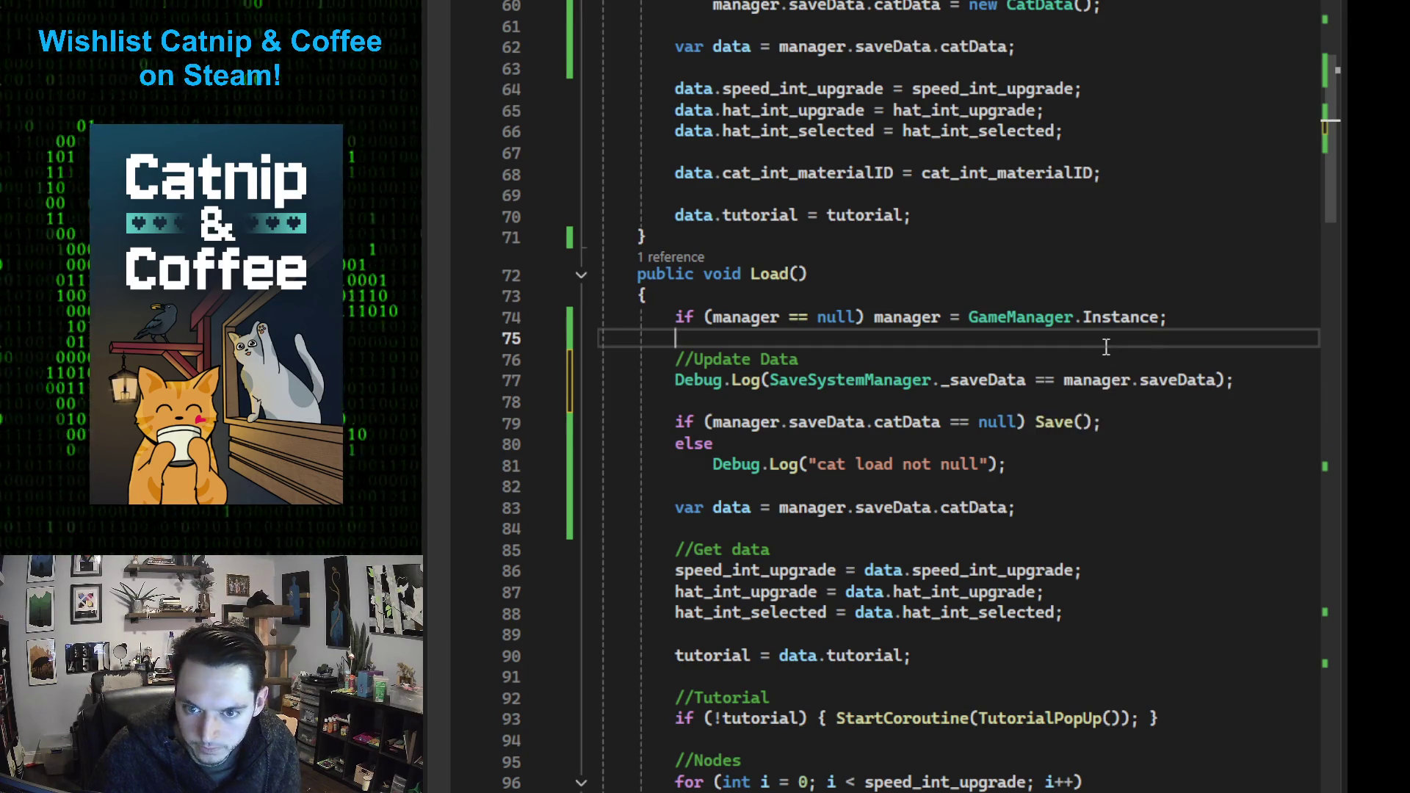
key(ctrl+s)
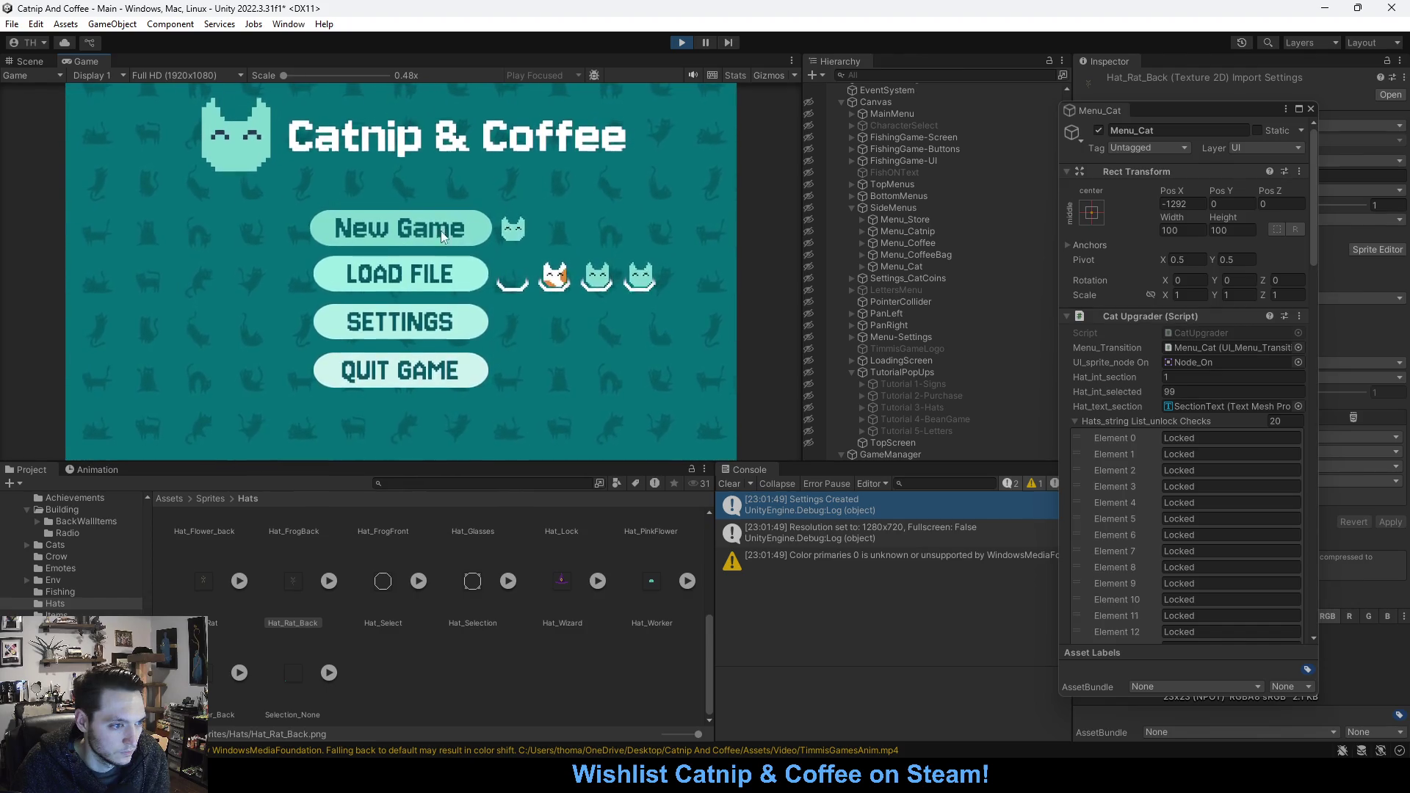
Start a New Game and view the False log's stack trace to CatUpgrader.Load() line 77
click(441, 237)
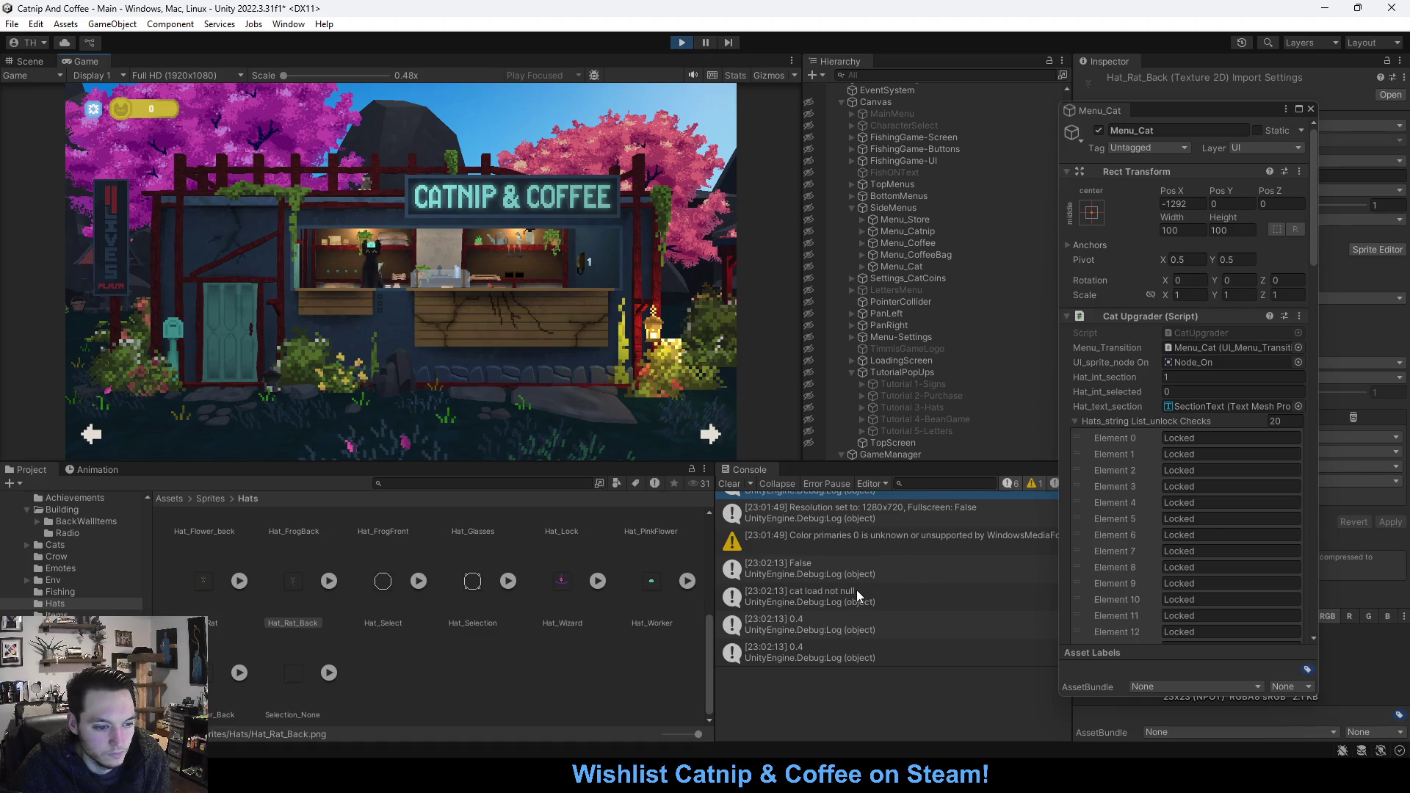
scroll(856, 589, up, 1)
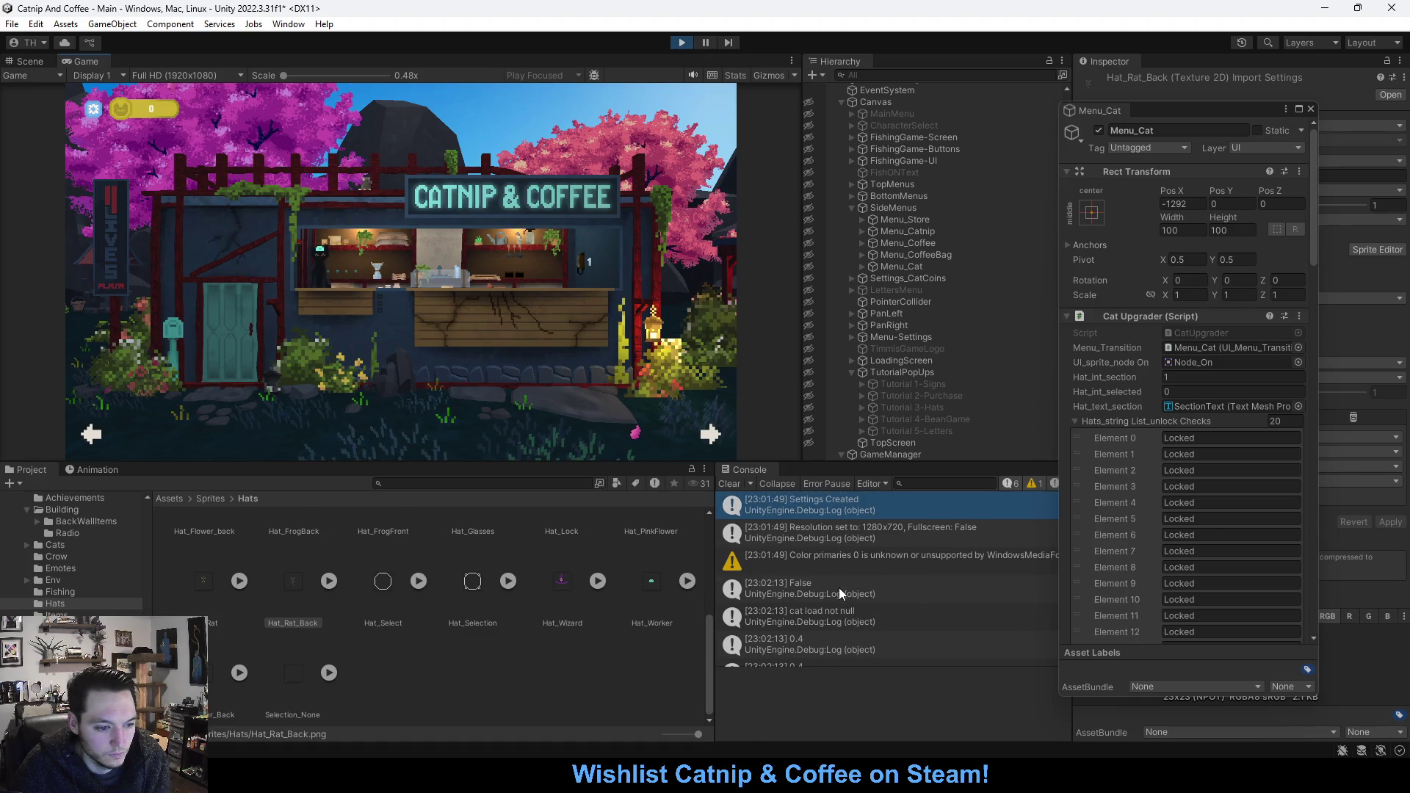
click(838, 589)
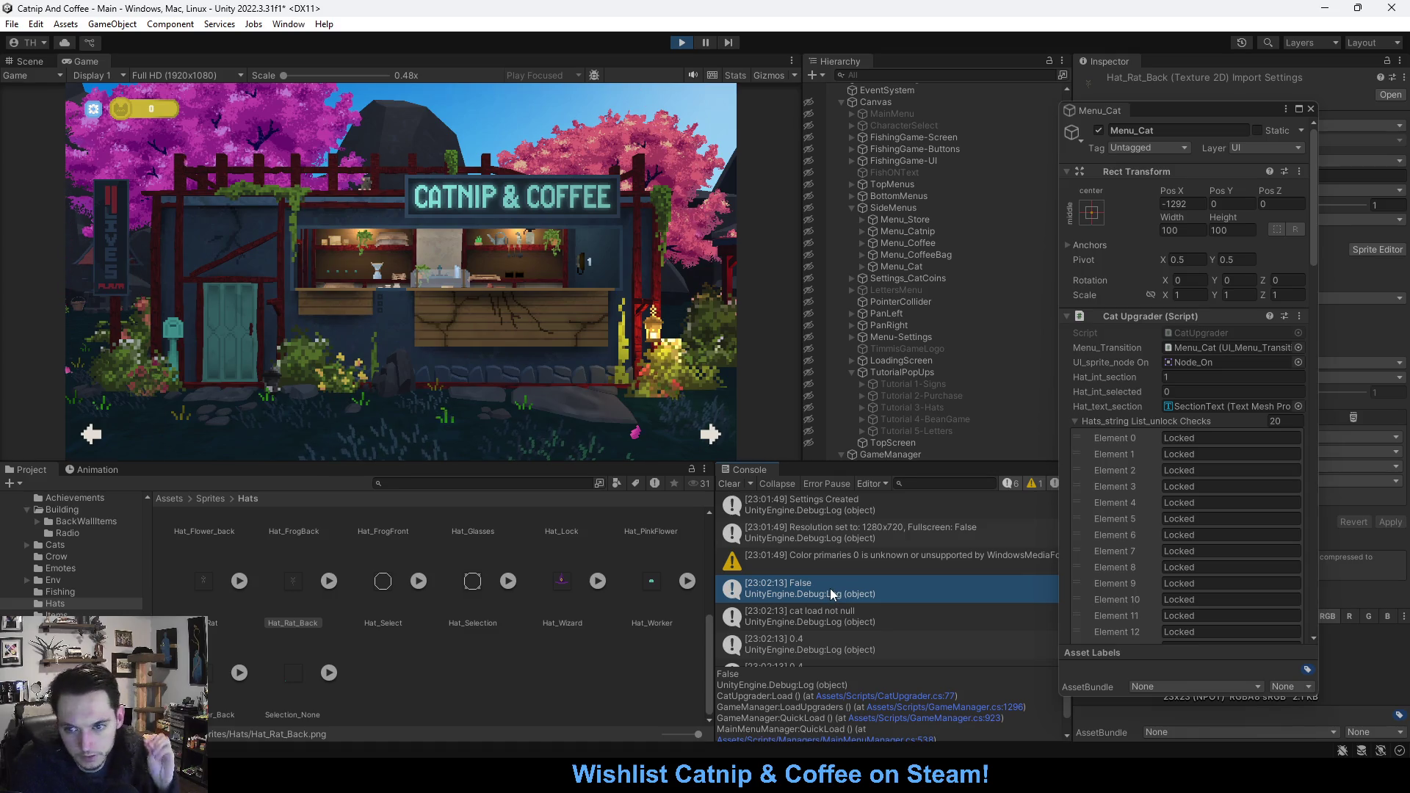